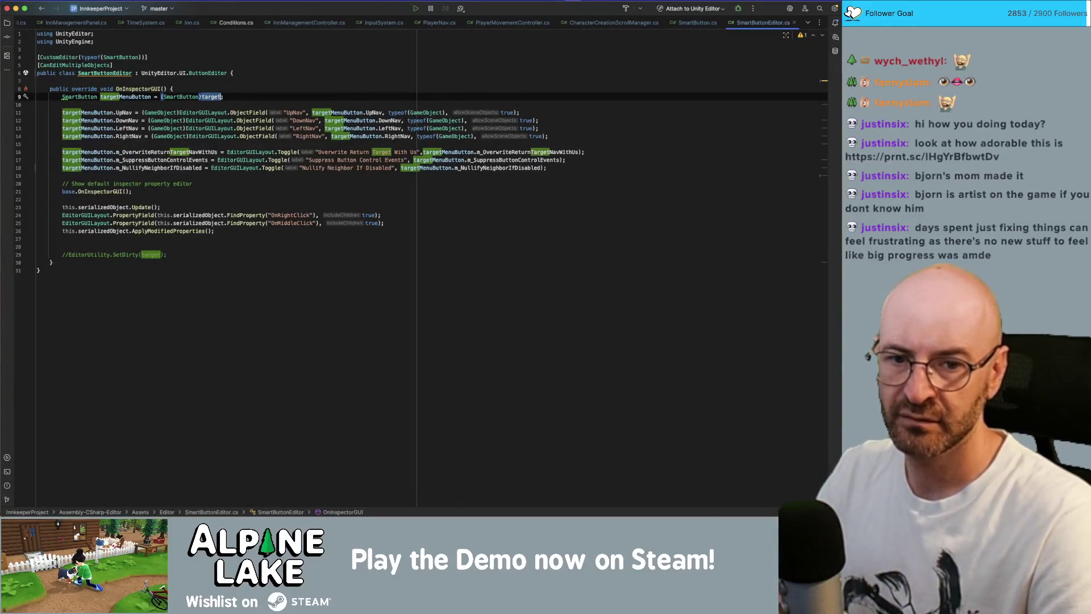
# Return to SmartButtonEditor.cs and find the base.OnInspectorGUI() call on line 21
pyautogui.press('super+Tab')
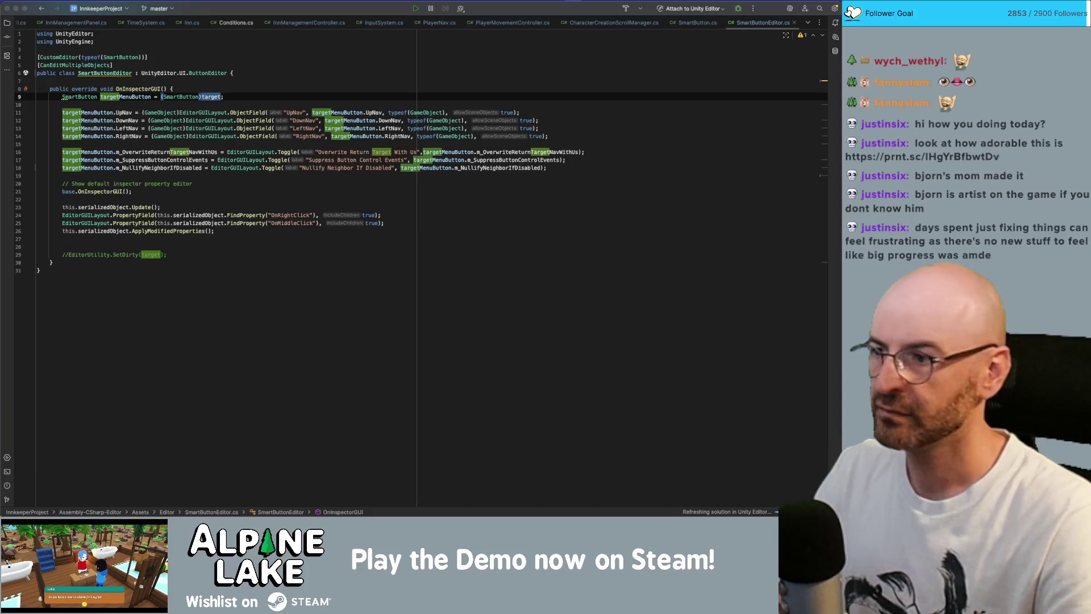
pyautogui.click(321, 181)
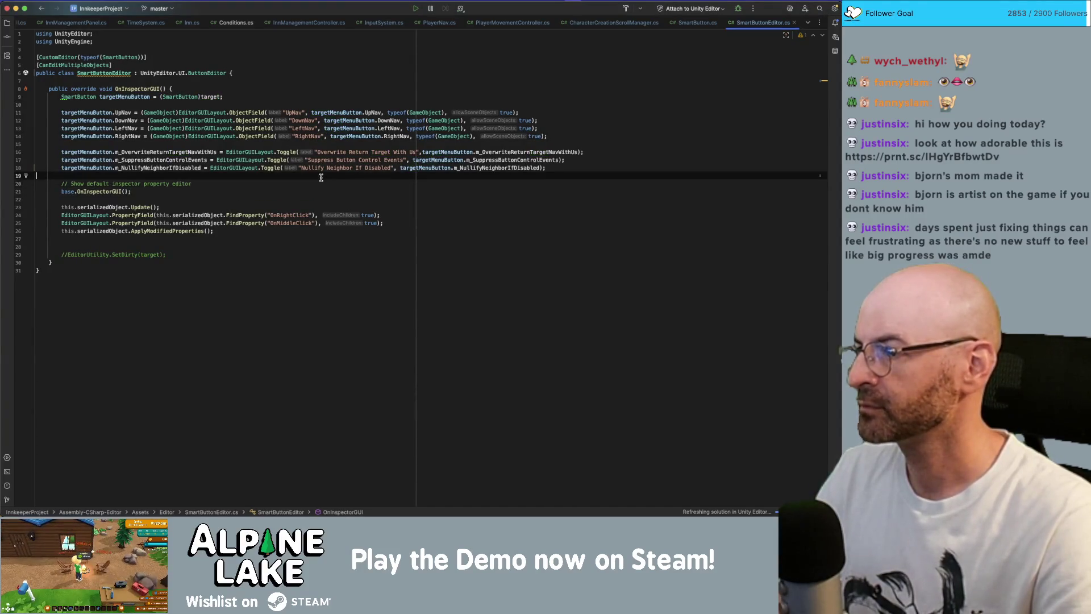
pyautogui.click(104, 193)
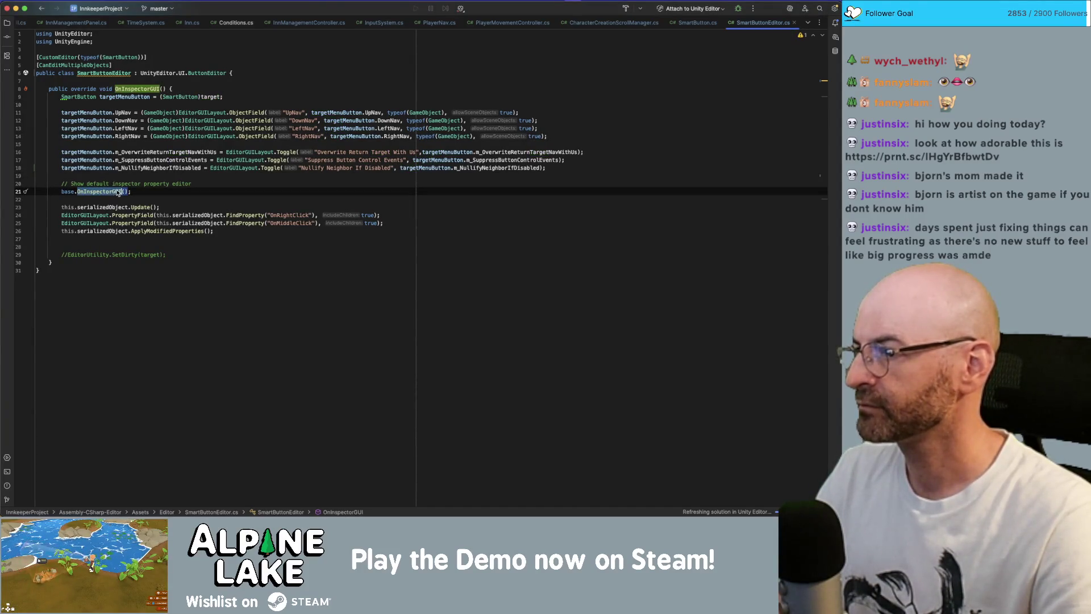
pyautogui.click(141, 190)
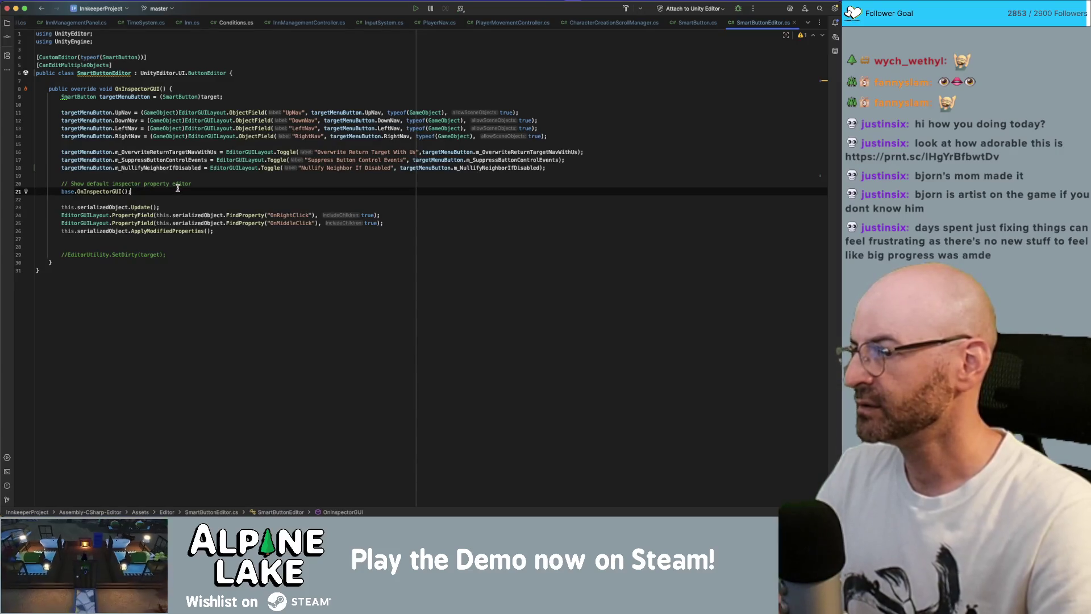
pyautogui.click(157, 254)
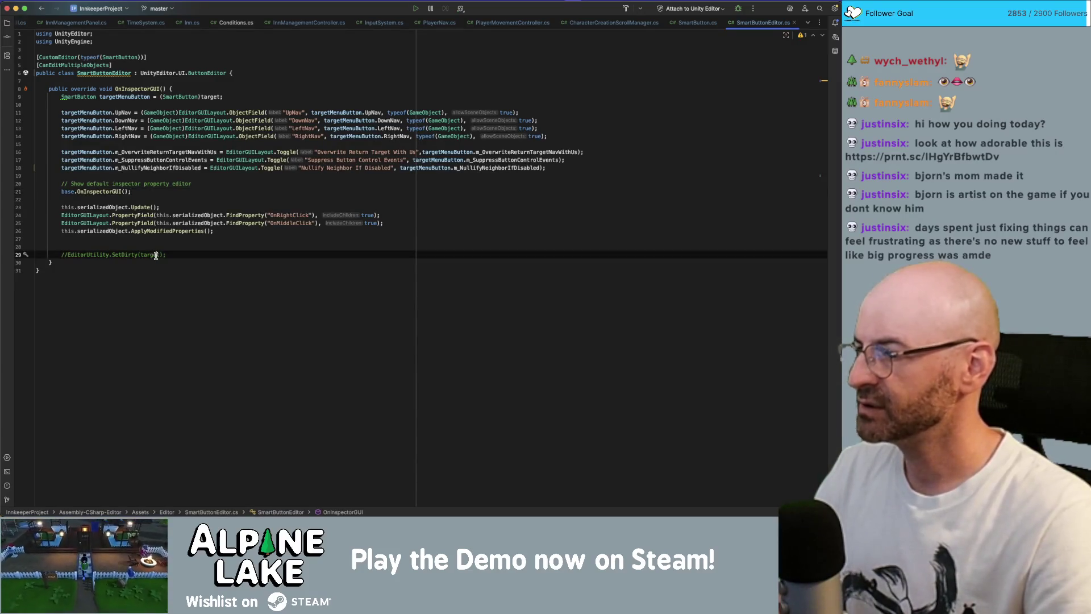
pyautogui.click(157, 192)
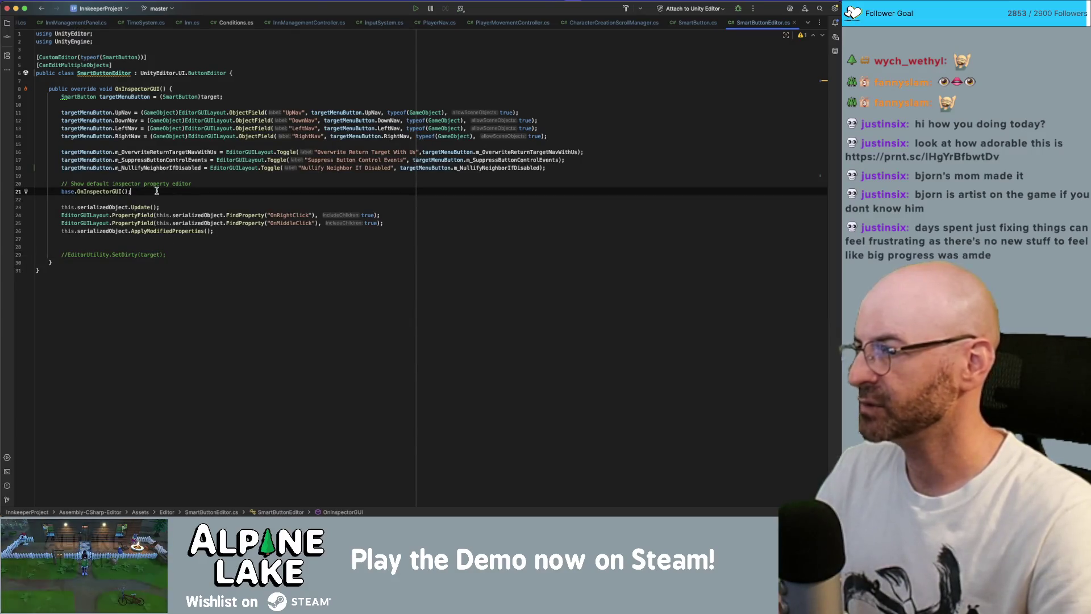
# Move base.OnInspectorGUI() below the OnRightClick and OnMiddleClick fields, then switch to Unity to recompile
pyautogui.hotkey('alt', 'shift', 'Down')
pyautogui.hotkey('alt', 'shift', 'Down')
pyautogui.hotkey('alt', 'shift', 'Down')
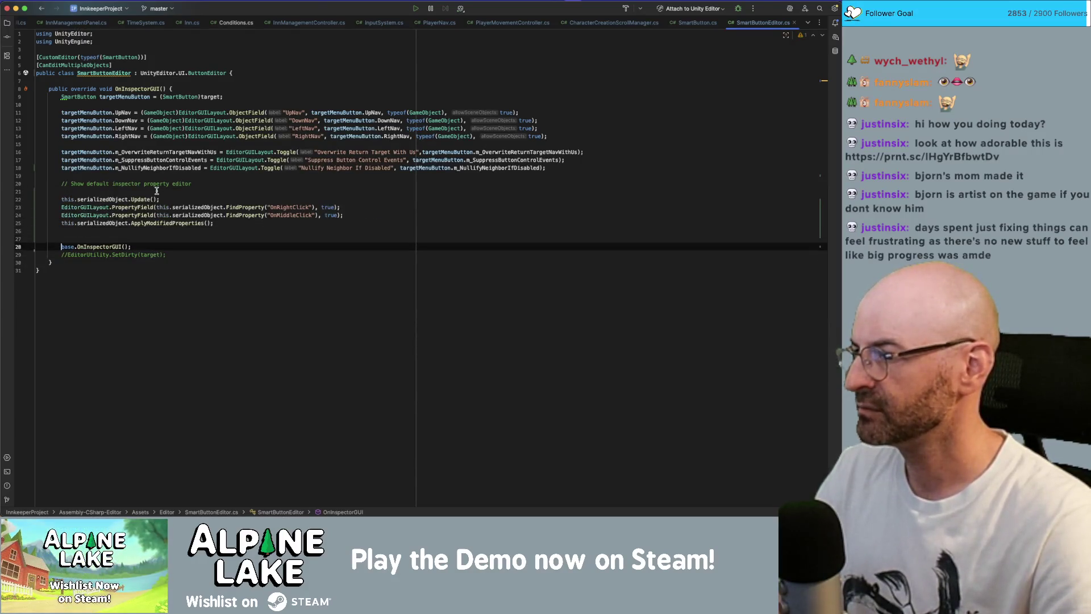
pyautogui.hotkey('alt', 'shift', 'Up')
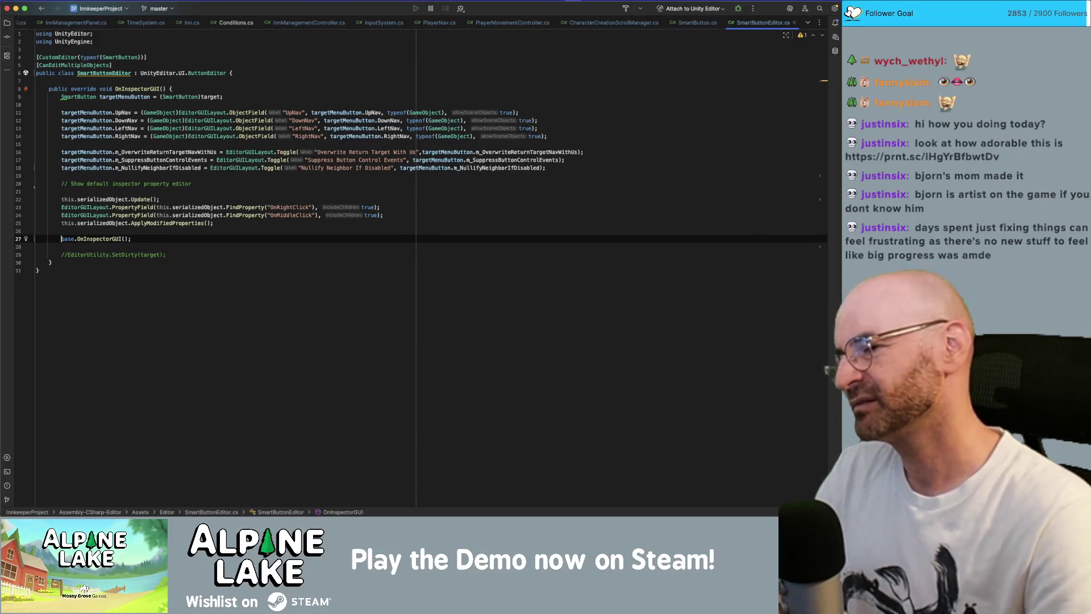
pyautogui.press('super+Tab')
pyautogui.press('Escape')
pyautogui.press('super+Tab')
pyautogui.press('Tab')
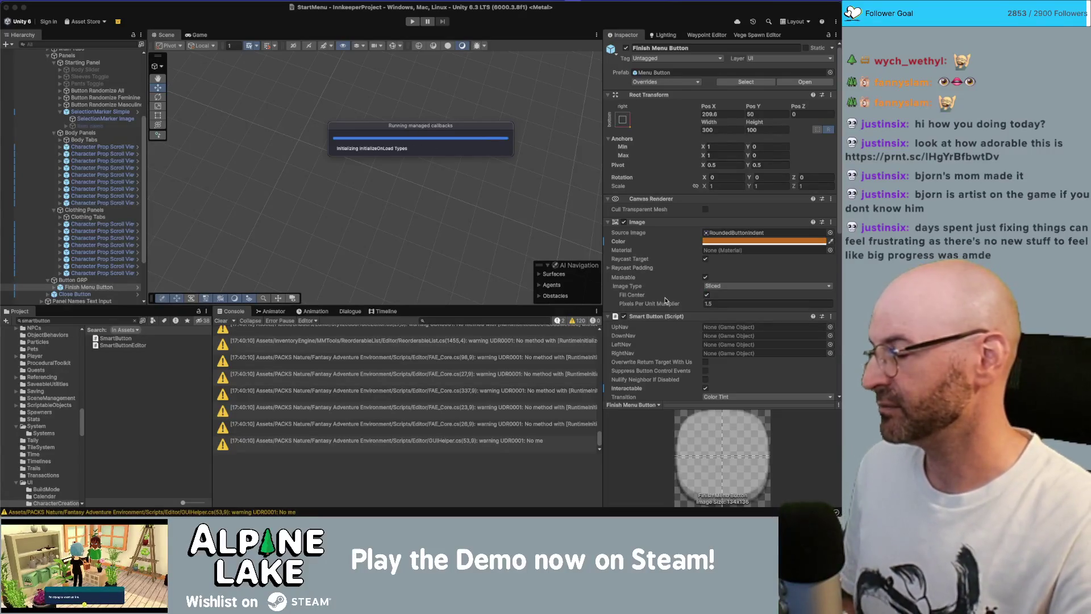
# Scroll the recompiled Smart Button inspector in Unity to check the On Right Click lists
pyautogui.press('super+Tab')
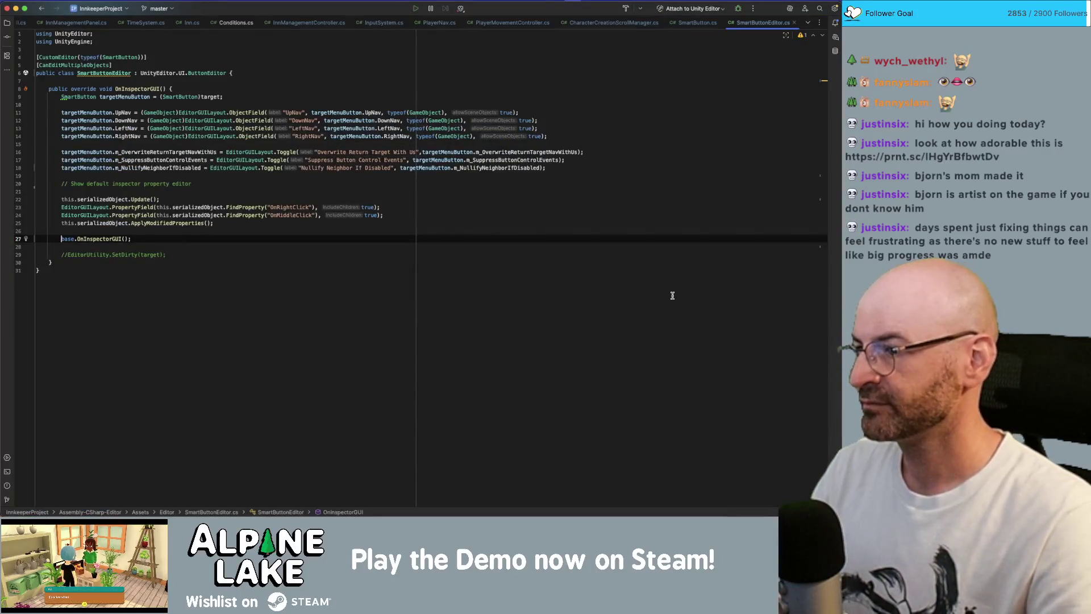
pyautogui.press('super+Tab')
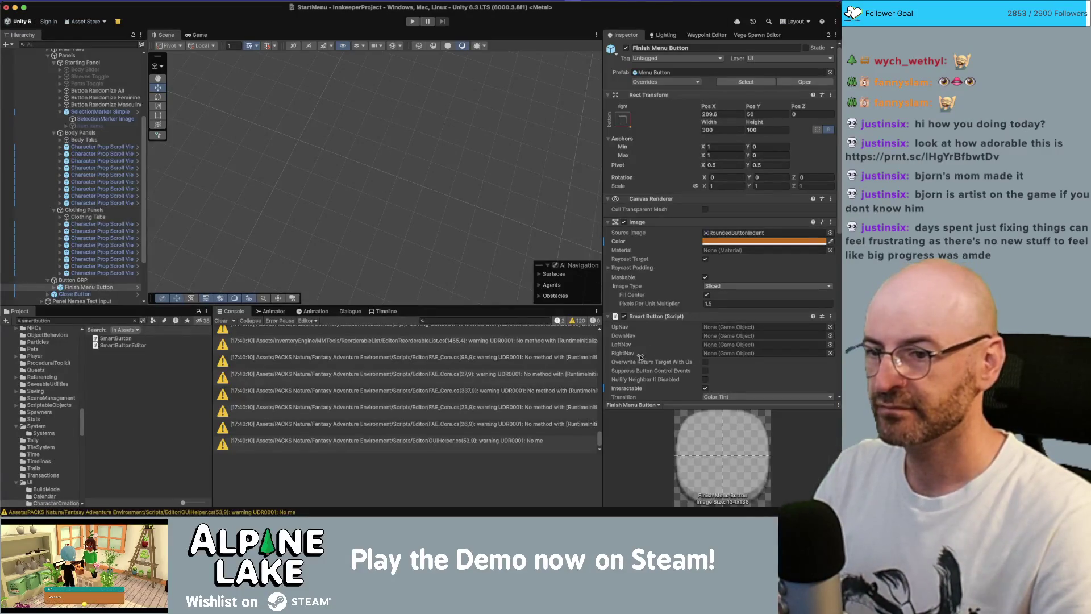
pyautogui.scroll(-2, 645, 349)
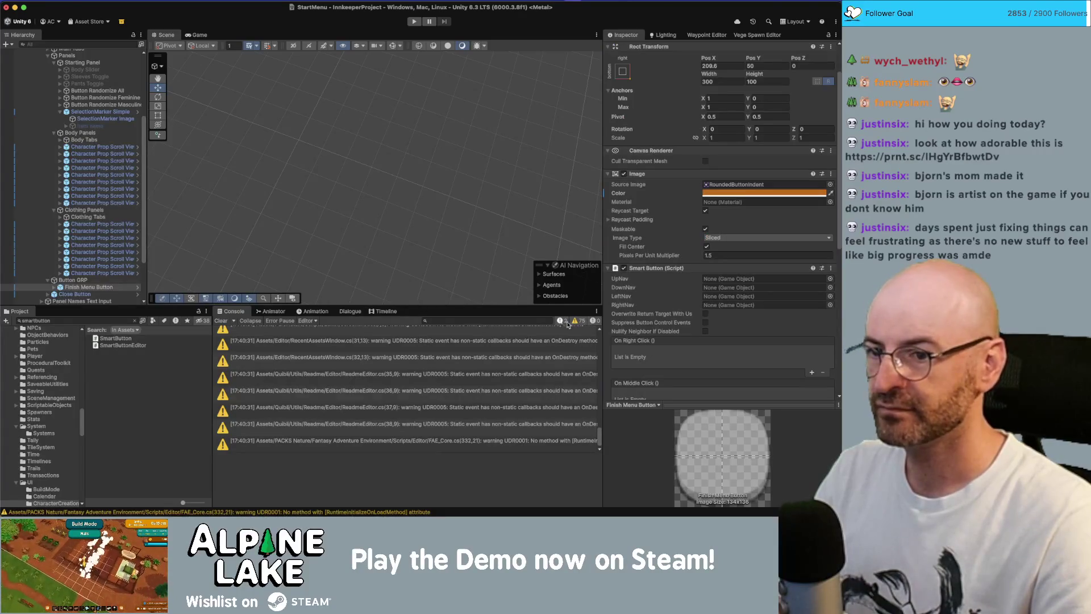
pyautogui.scroll(-1, 666, 328)
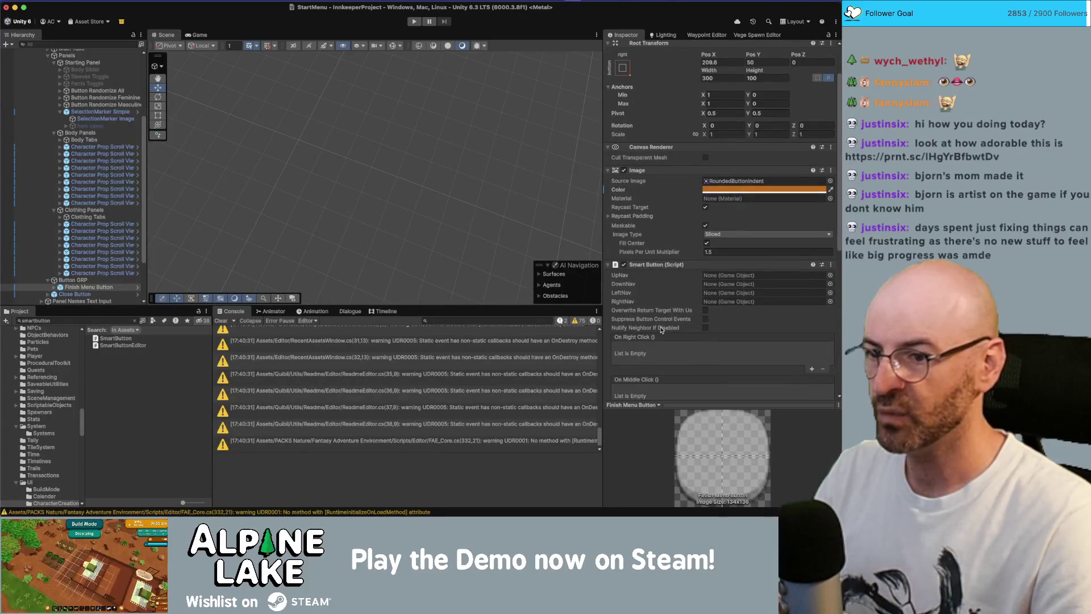
# Move base.OnInspectorGUI() back up to line 21 and recheck the inspector after recompiling
pyautogui.press('super+Tab')
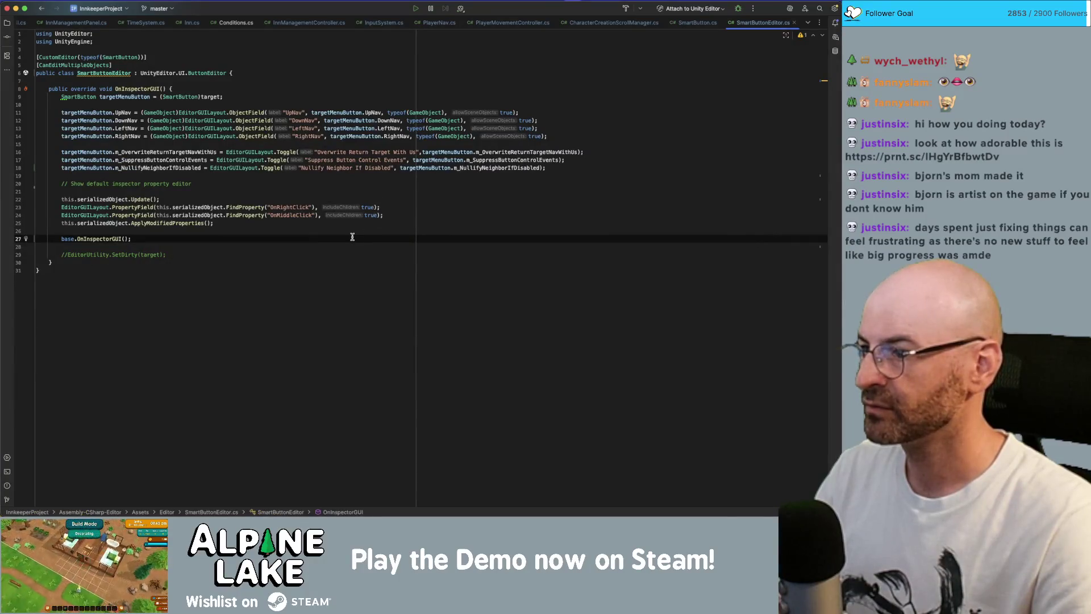
pyautogui.hotkey('shift', 'alt', 'Up')
pyautogui.hotkey('shift', 'alt', 'Up')
pyautogui.hotkey('shift', 'alt', 'Up')
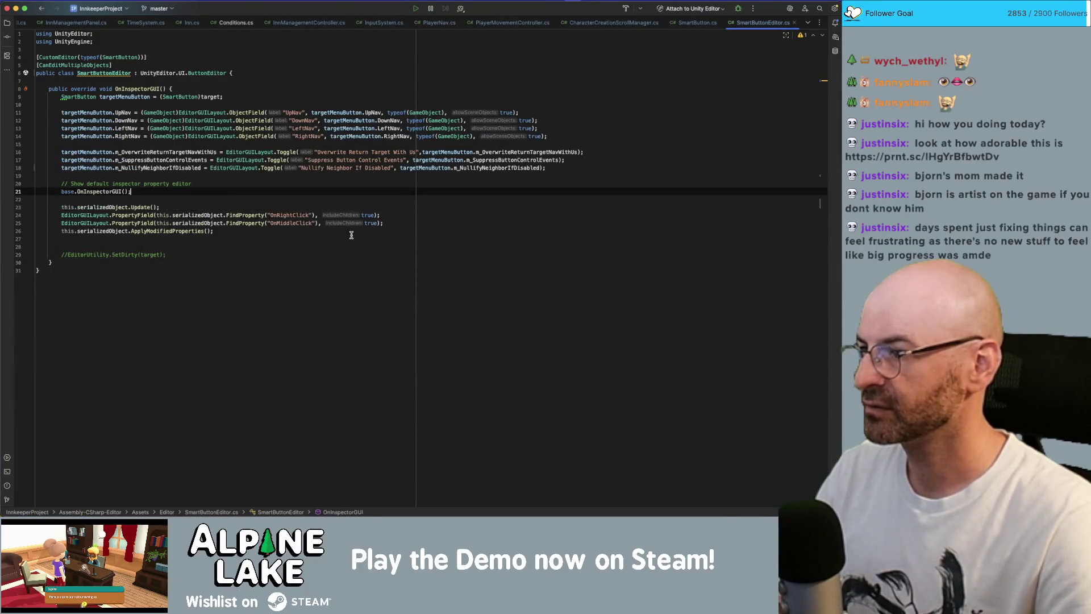
pyautogui.press('super+Tab')
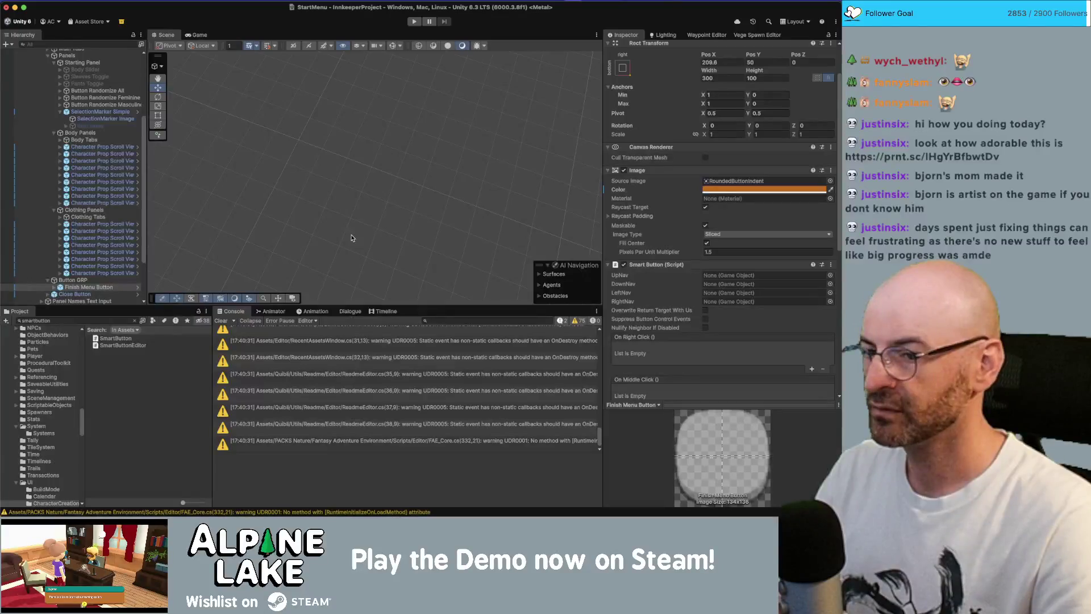
pyautogui.scroll(-5, 642, 325)
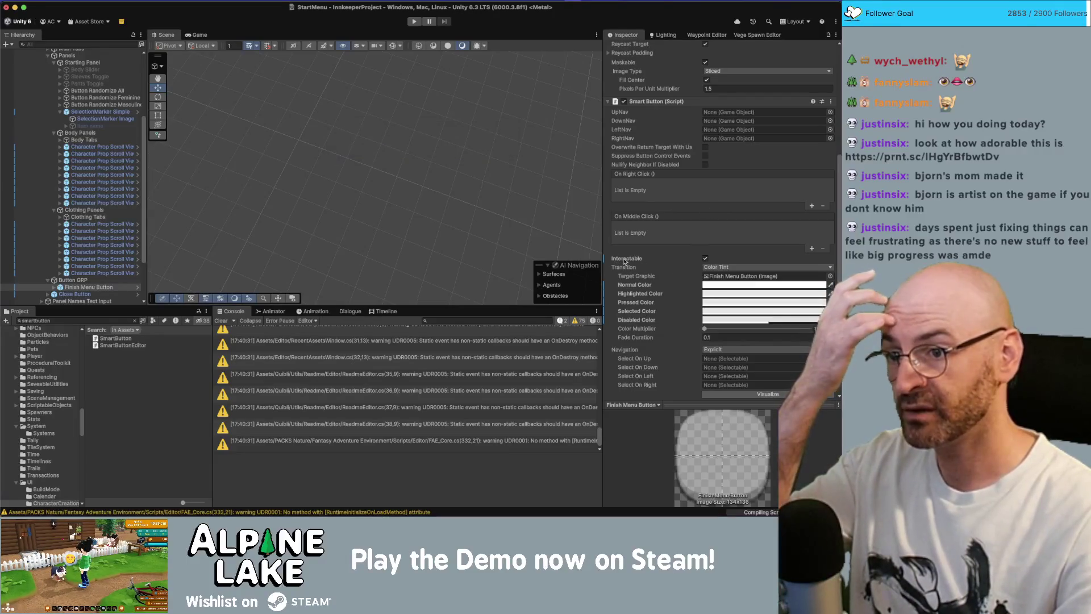
pyautogui.scroll(-10, 642, 263)
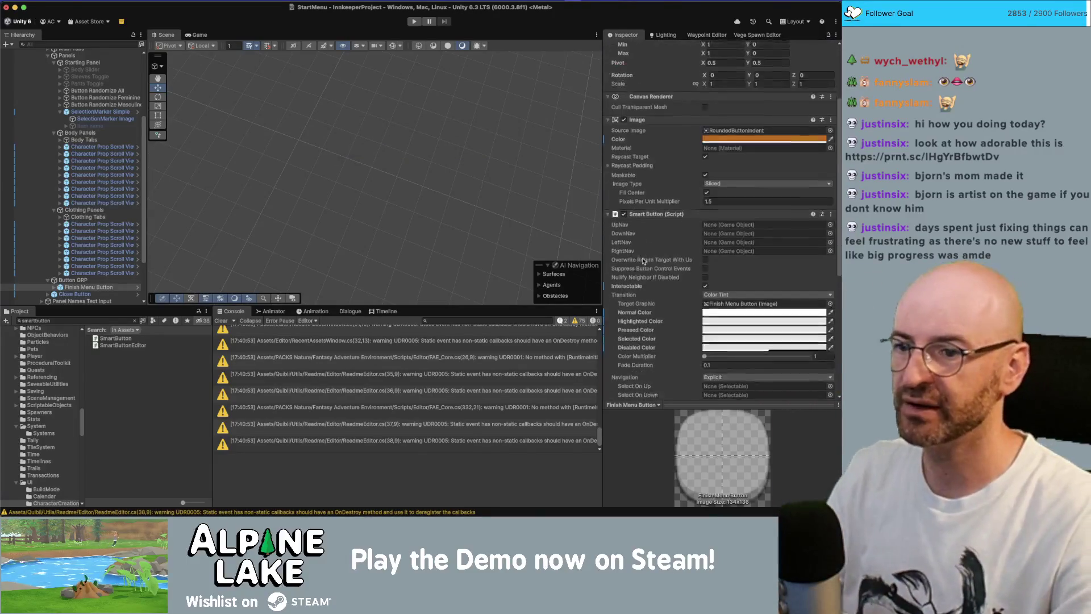
pyautogui.scroll(2, 632, 208)
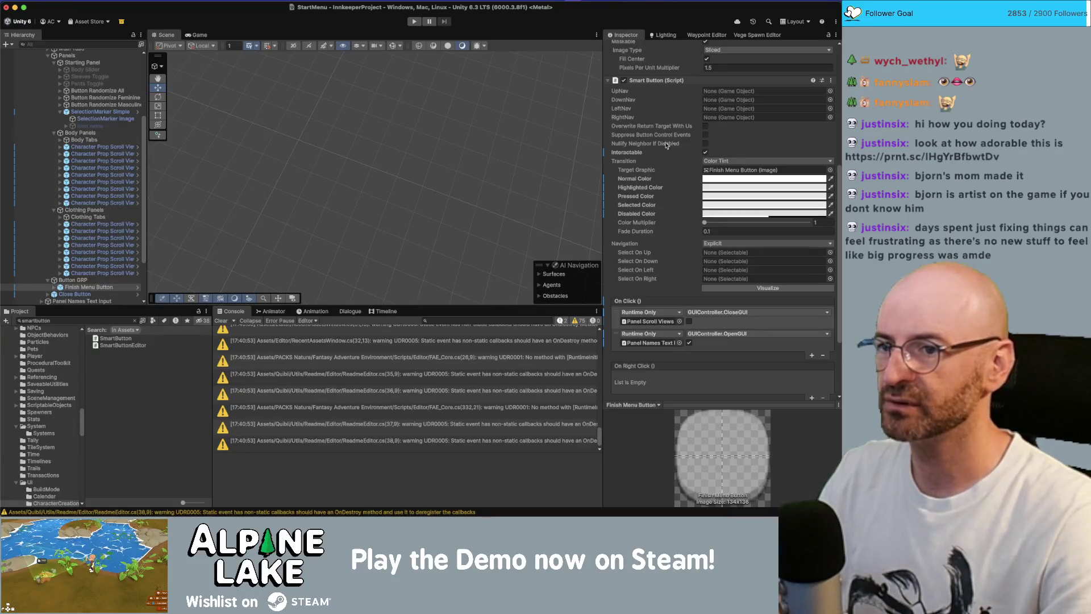
pyautogui.press('super+Tab')
pyautogui.click(208, 72)
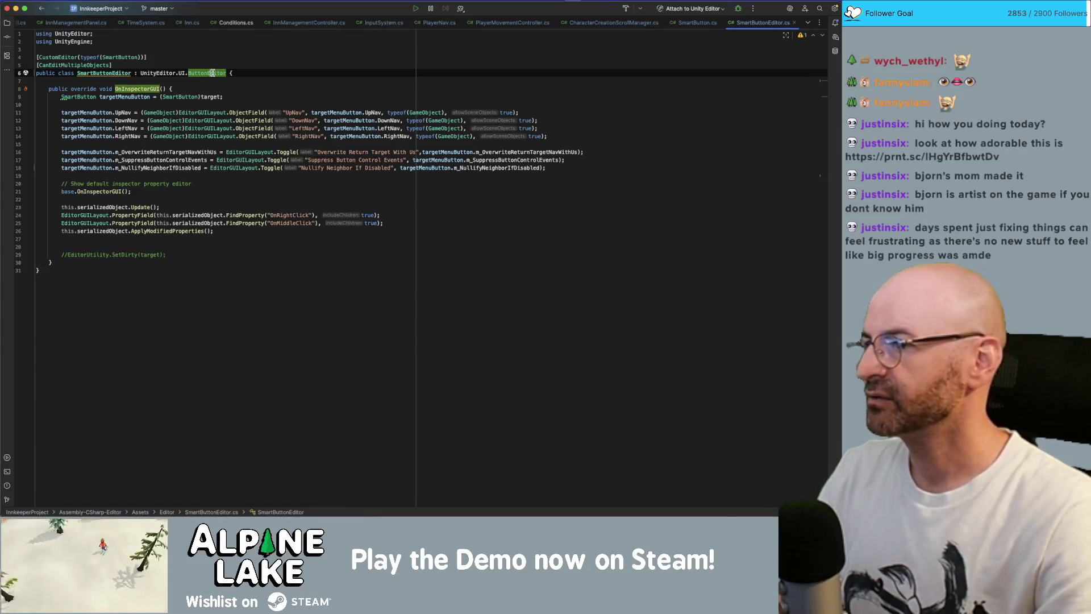
# Open the ButtonEditor class definition and inspect the m_OnClickProperty and serializedObject usages
pyautogui.keyDown('super'); pyautogui.click(197, 73); pyautogui.keyUp('super')
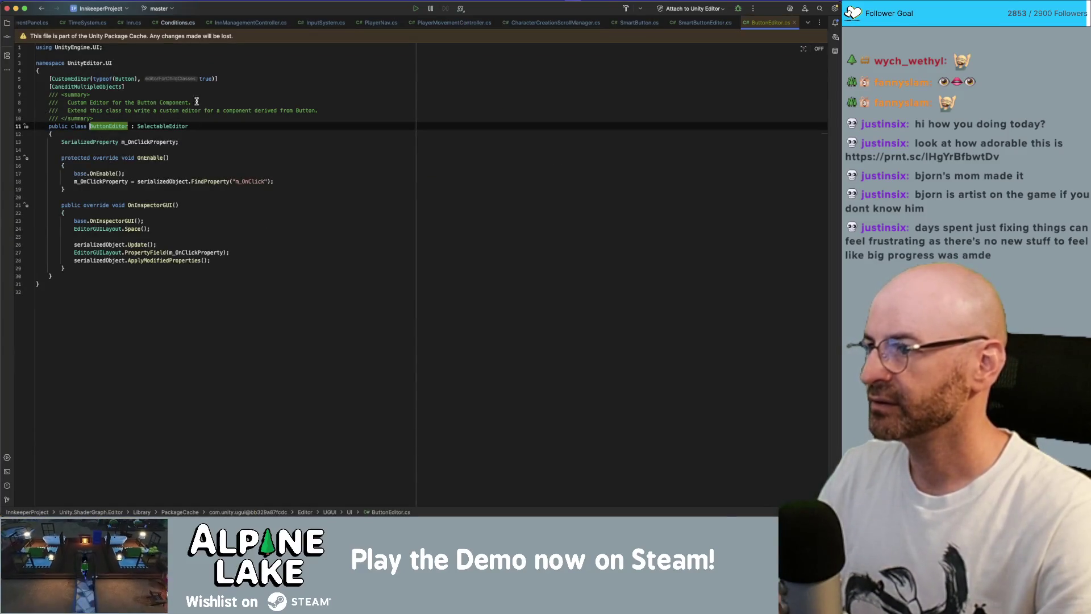
pyautogui.click(143, 142)
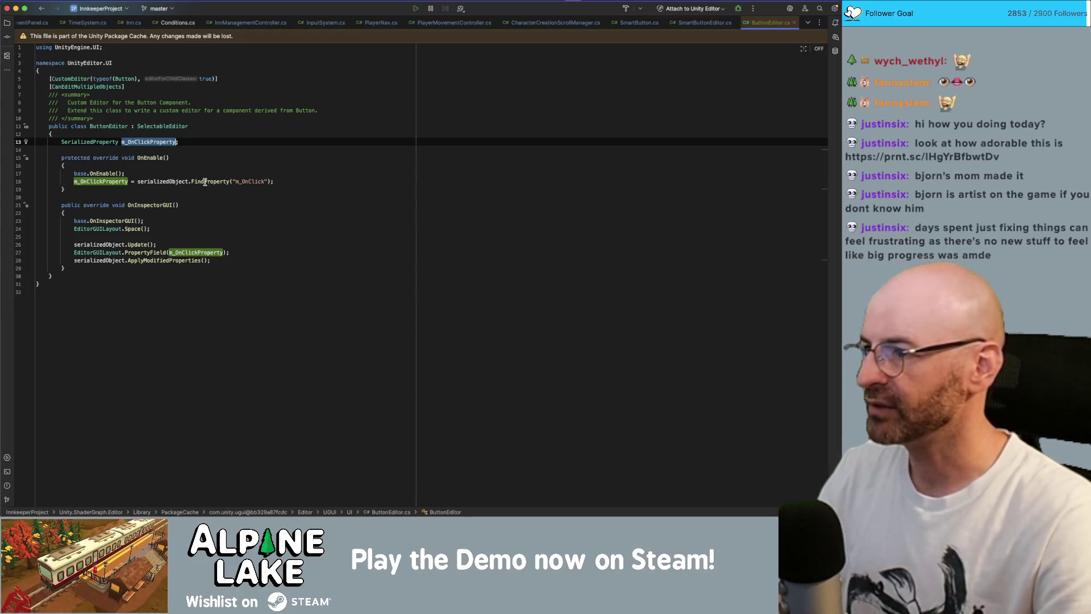
pyautogui.doubleClick(154, 180)
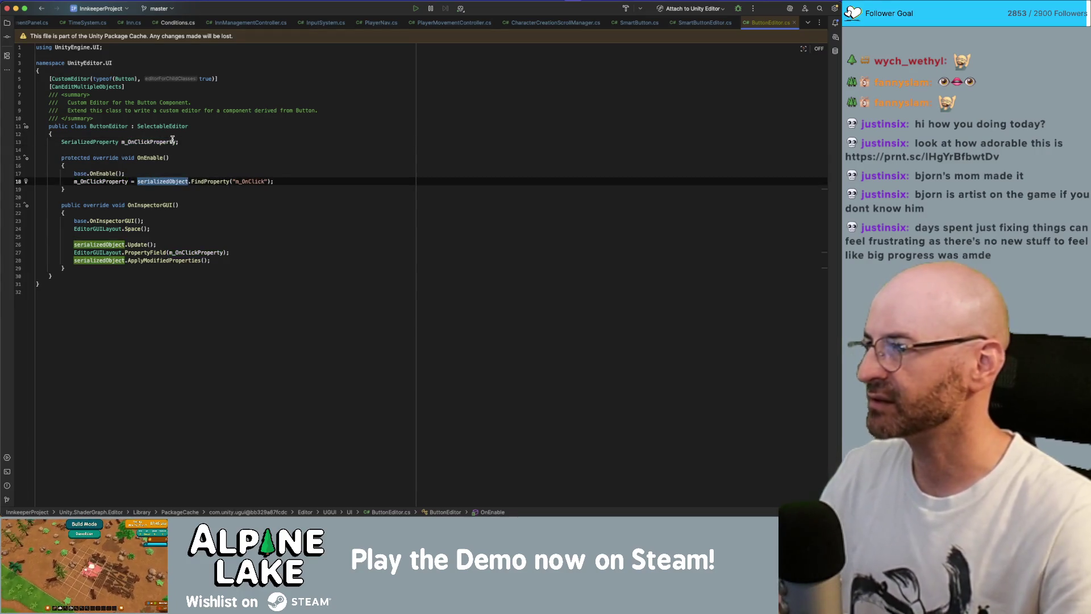
pyautogui.moveTo(172, 139)
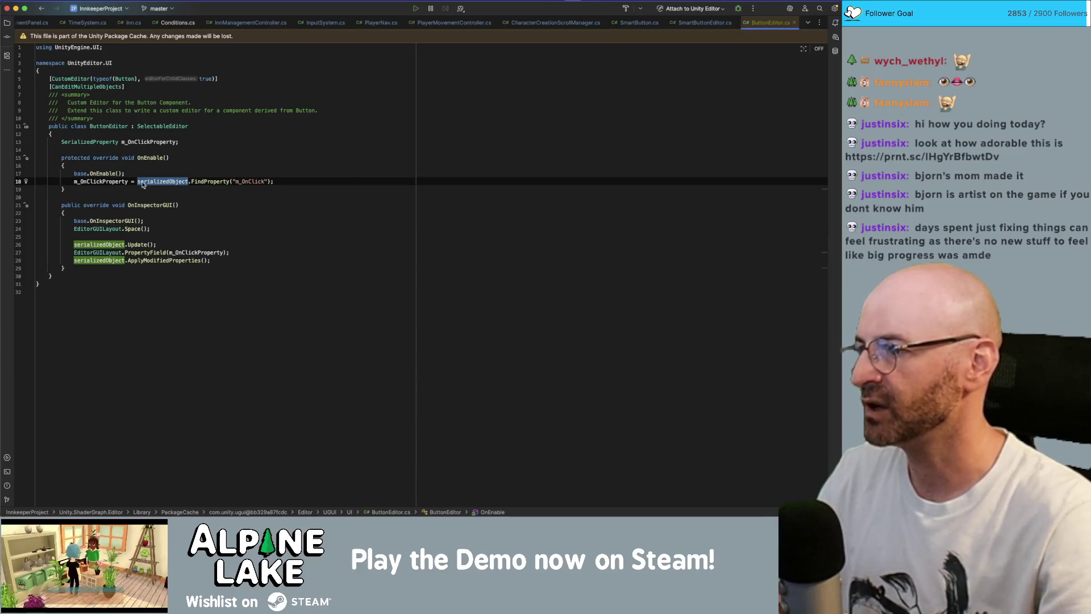
pyautogui.click(98, 182)
# Study the SerializedProperty field and the PropertyField call in ButtonEditor's OnInspectorGUI, then return to SmartButtonEditor.cs
pyautogui.doubleClick(99, 143)
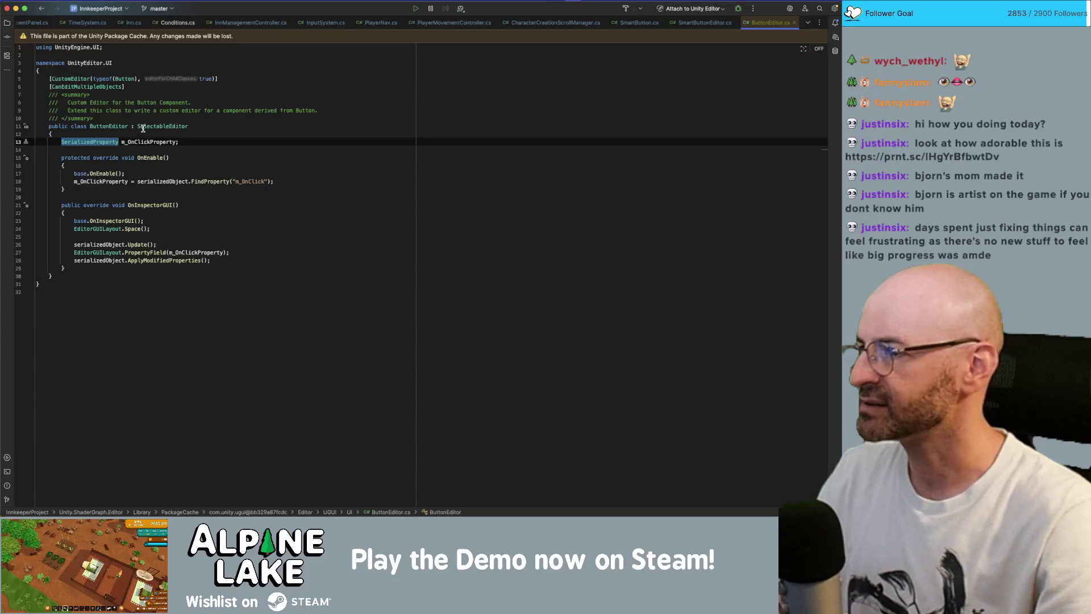
pyautogui.click(130, 142)
pyautogui.doubleClick(94, 142)
pyautogui.doubleClick(151, 182)
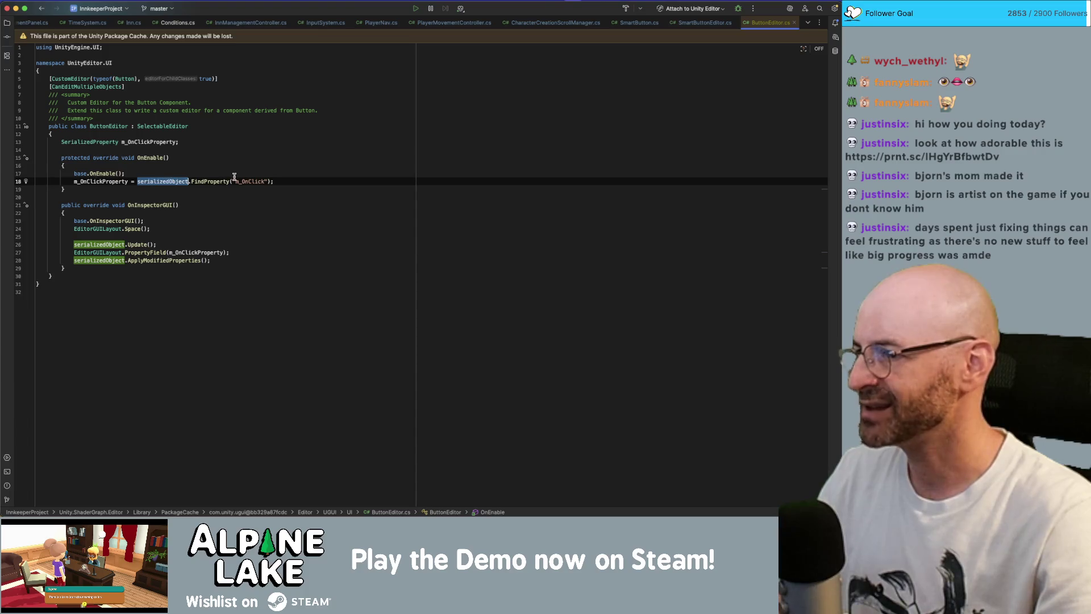
pyautogui.doubleClick(111, 180)
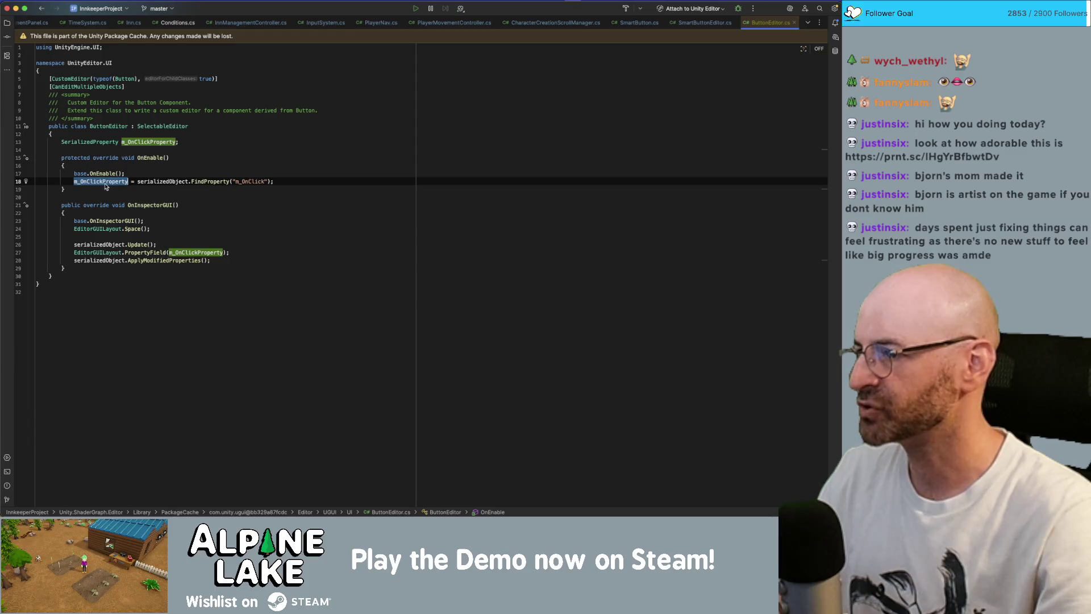
pyautogui.doubleClick(147, 252)
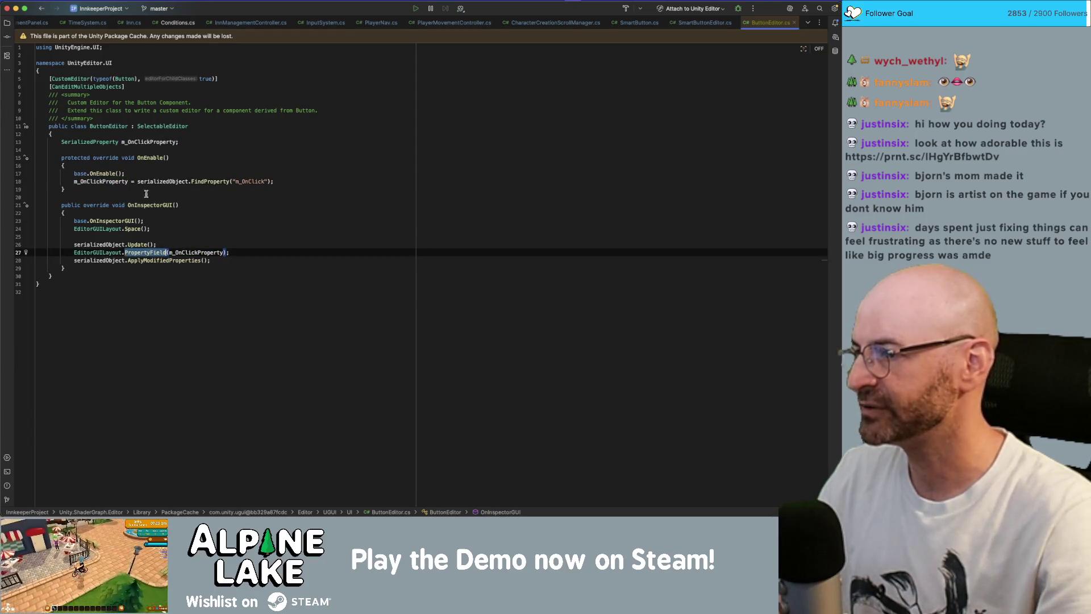
pyautogui.click(129, 181)
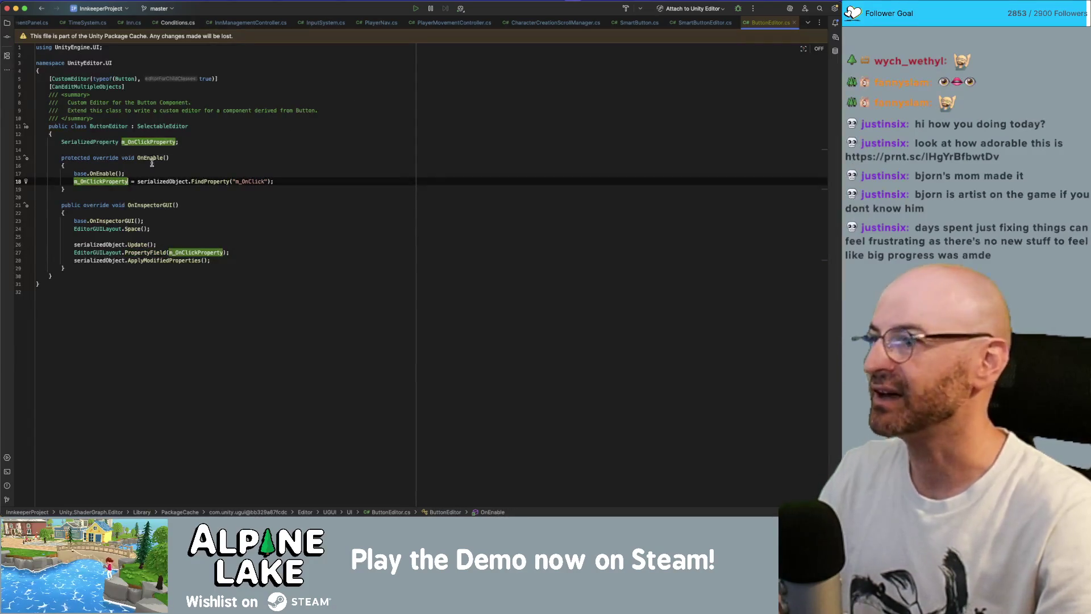
pyautogui.doubleClick(106, 142)
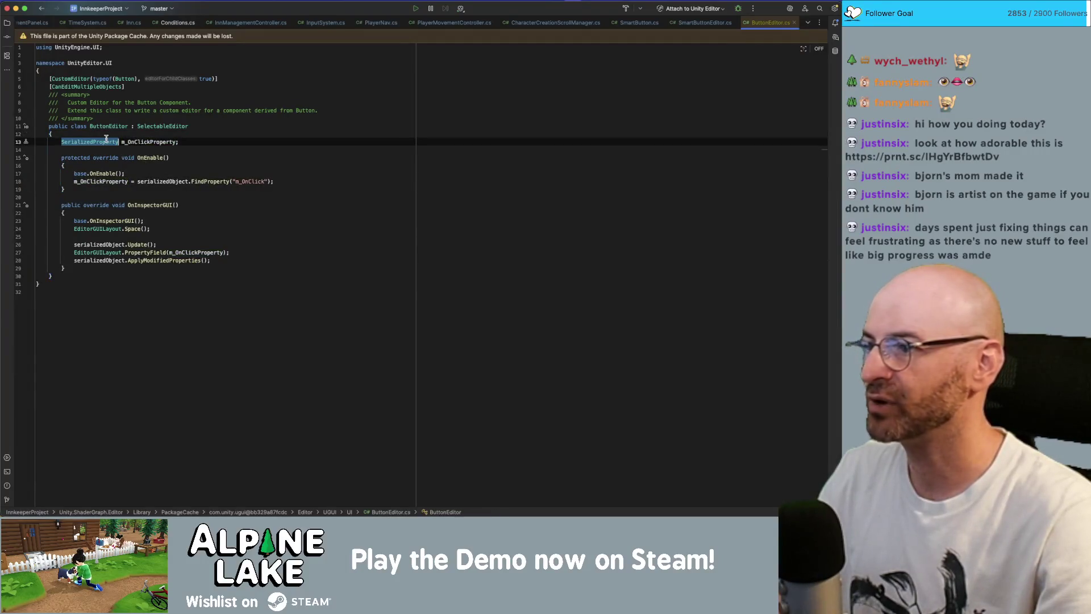
pyautogui.click(705, 23)
pyautogui.click(269, 81)
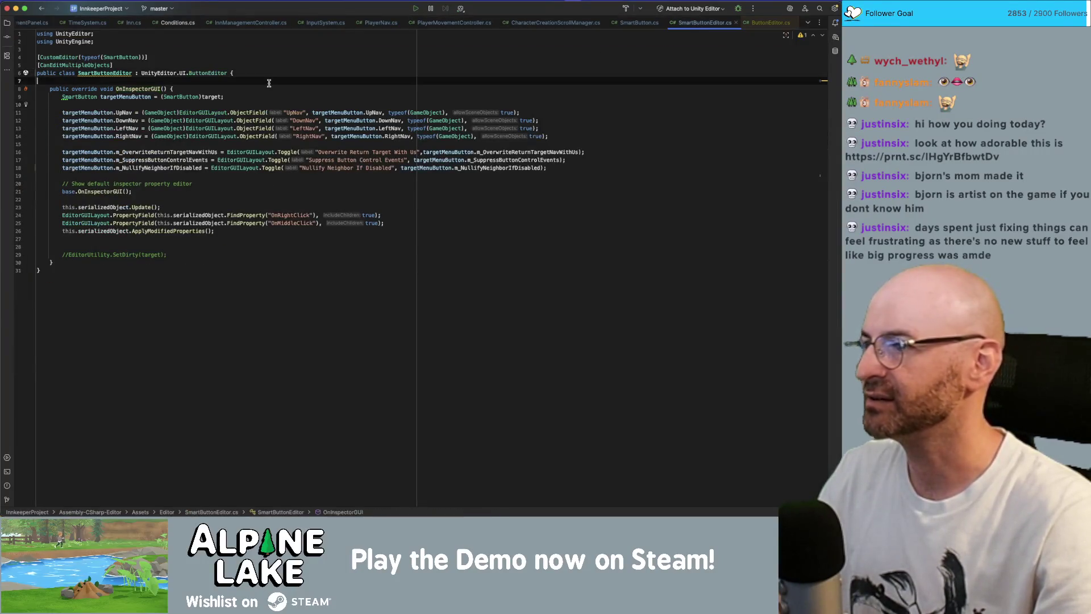
# Declare the field 'SerializedProperty m_NullifyNieghborIfDisabled;' in SmartButtonEditor
pyautogui.press('Return')
pyautogui.press('Return')
pyautogui.press('Up')
pyautogui.write('SerializedProperty ')
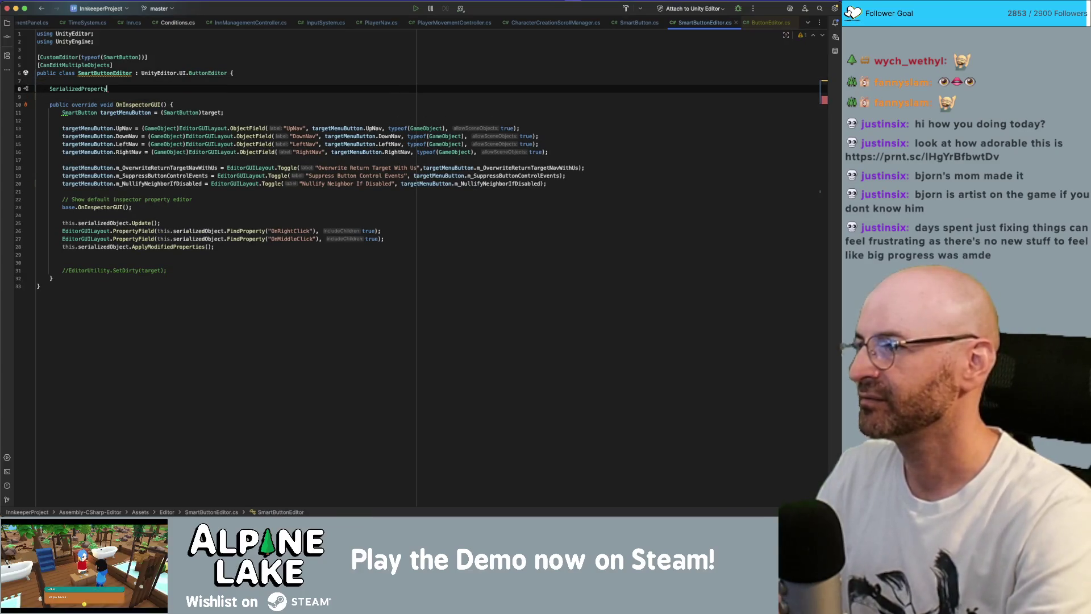
pyautogui.write('m_Nullify')
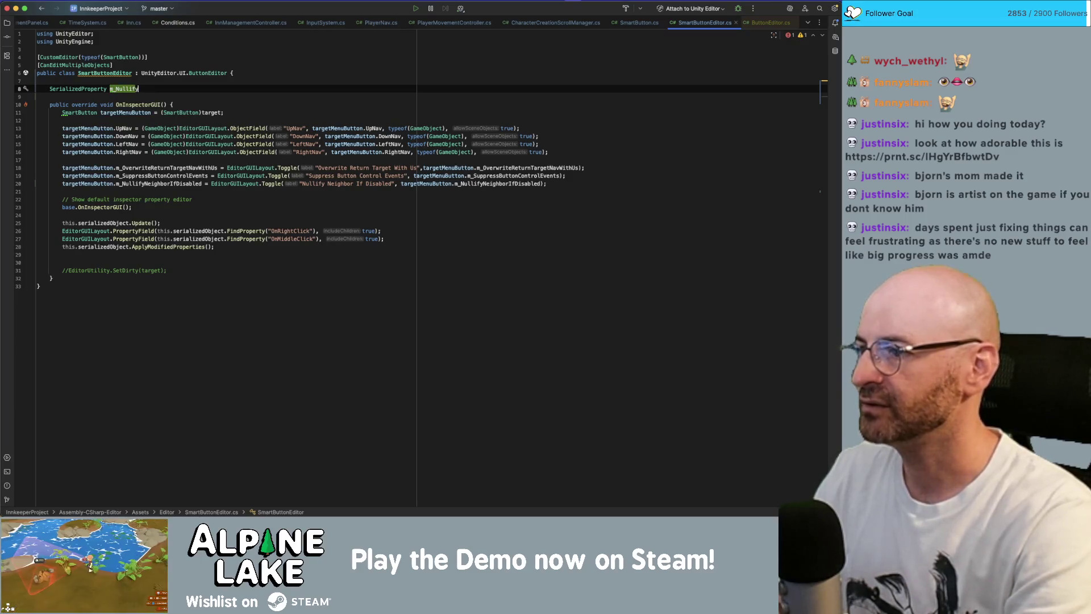
pyautogui.write('Niegh')
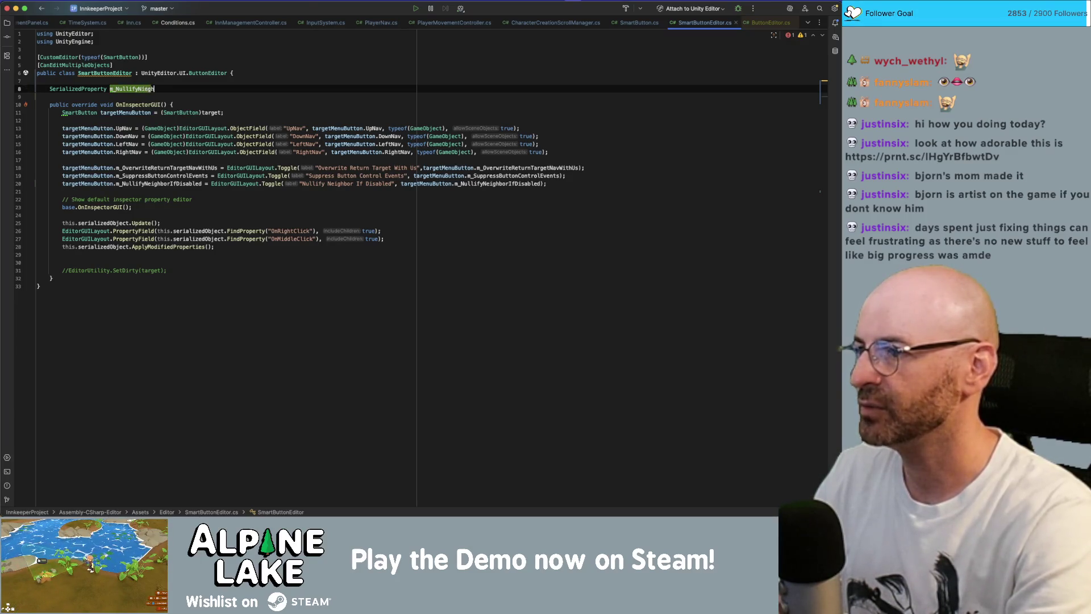
pyautogui.write('borIfDisabled;')
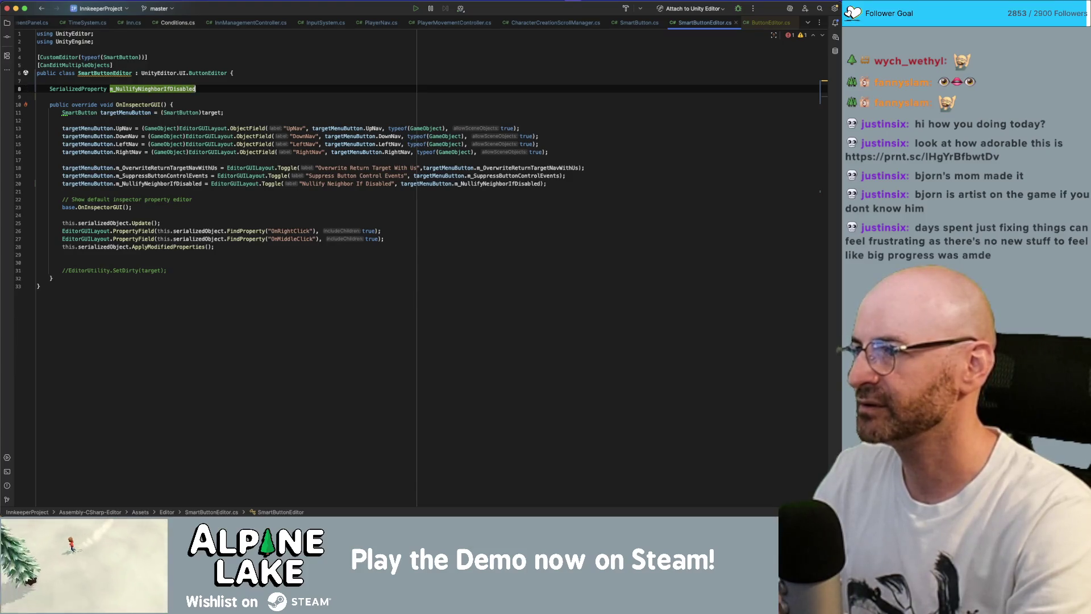
pyautogui.press('Return')
pyautogui.press('Return')
pyautogui.press('Return')
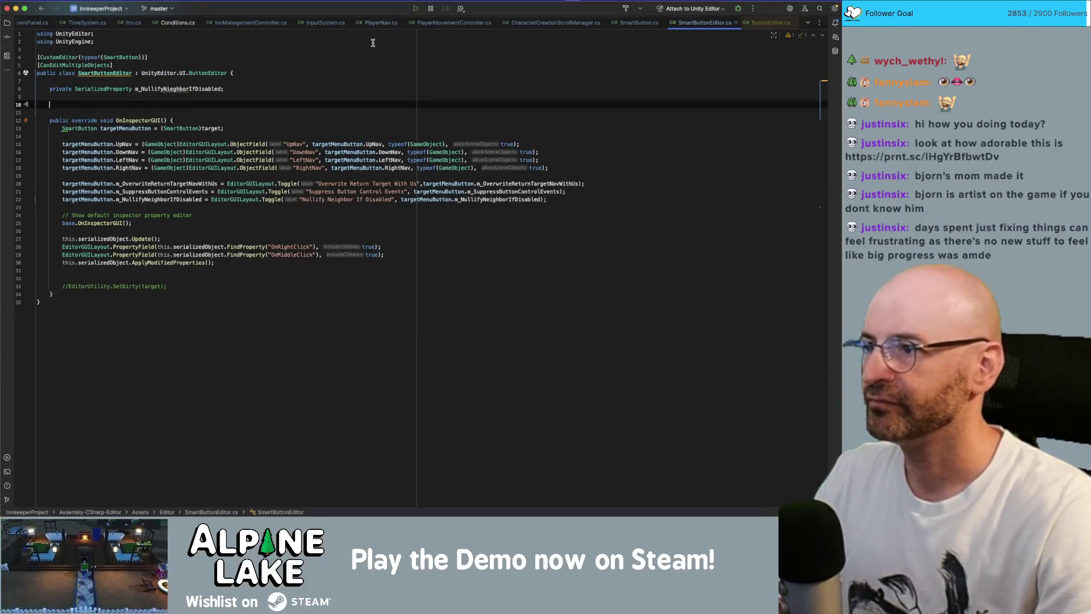
# Copy ButtonEditor's OnEnable method into SmartButtonEditor below the new field and tidy its formatting
pyautogui.click(763, 24)
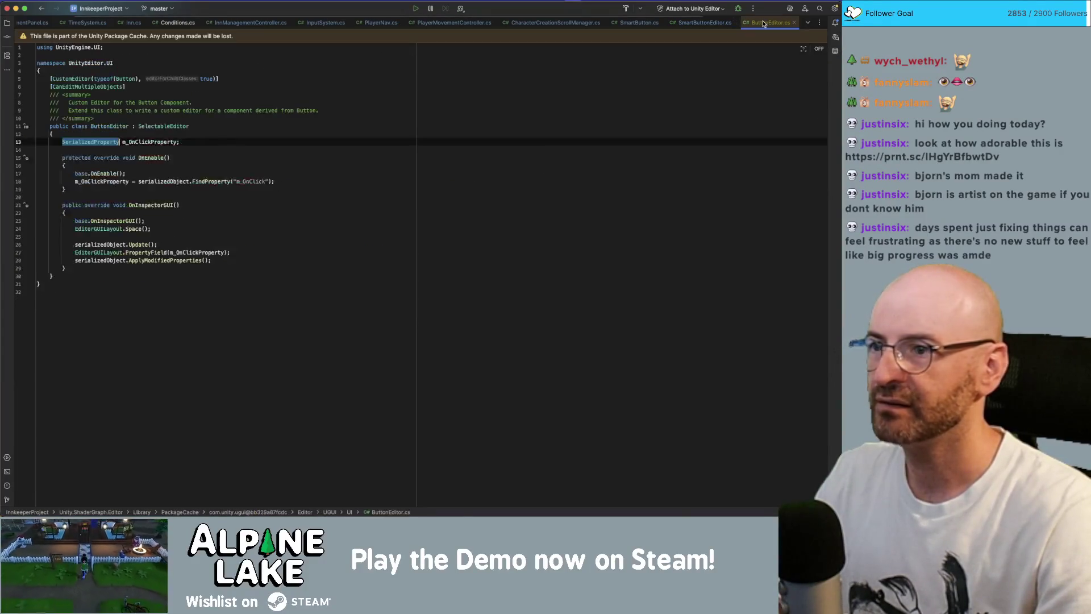
pyautogui.moveTo(65, 189); pyautogui.dragTo(62, 158)
pyautogui.press('super+c')
pyautogui.click(705, 23)
pyautogui.click(312, 104)
pyautogui.press('super+v')
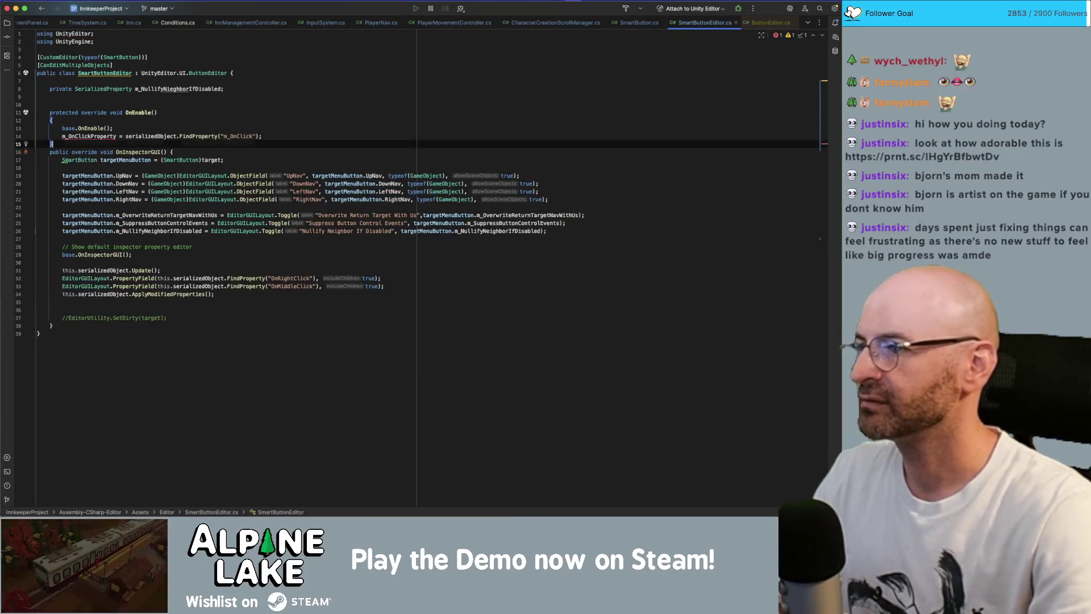
pyautogui.press('Return')
pyautogui.press('Up')
pyautogui.press('Up')
pyautogui.press('Up')
pyautogui.press('End')
pyautogui.press('Delete')
# Replace m_OnClickProperty and the FindProperty string in OnEnable with m_NullifyNieghborIfDisabled
pyautogui.doubleClick(171, 89)
pyautogui.press('super+c')
pyautogui.doubleClick(88, 128)
pyautogui.press('super+v')
pyautogui.doubleClick(270, 128)
pyautogui.press('super+v')
pyautogui.press('End')
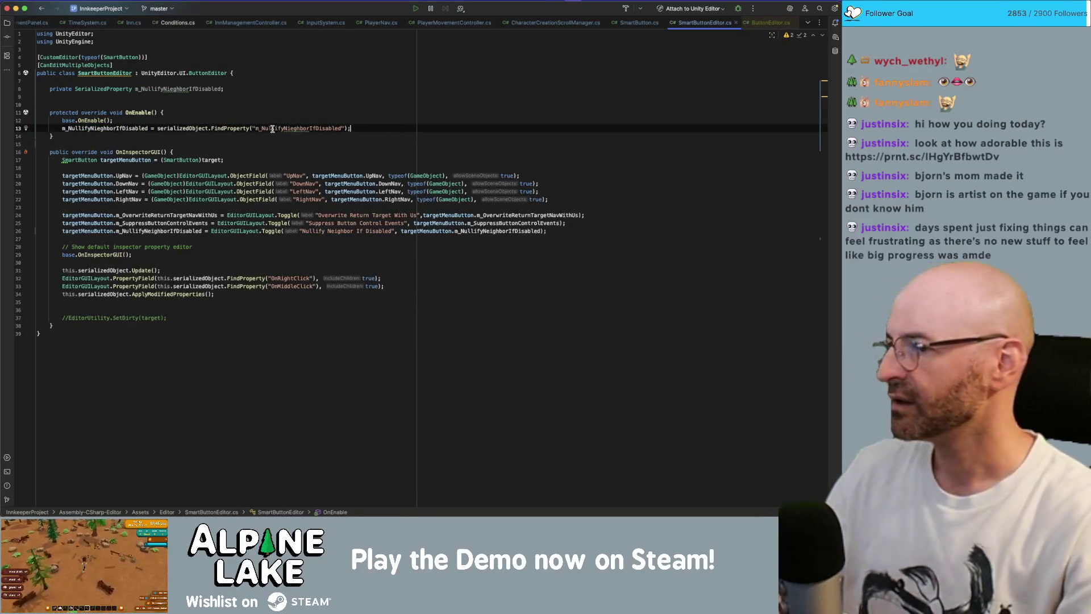
pyautogui.click(195, 93)
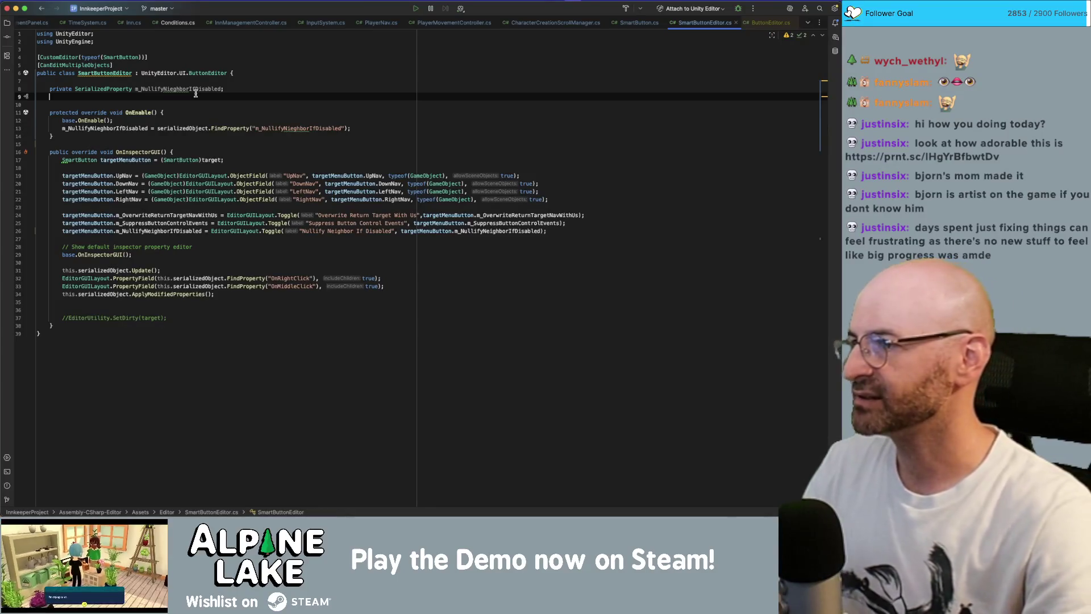
pyautogui.press('Delete')
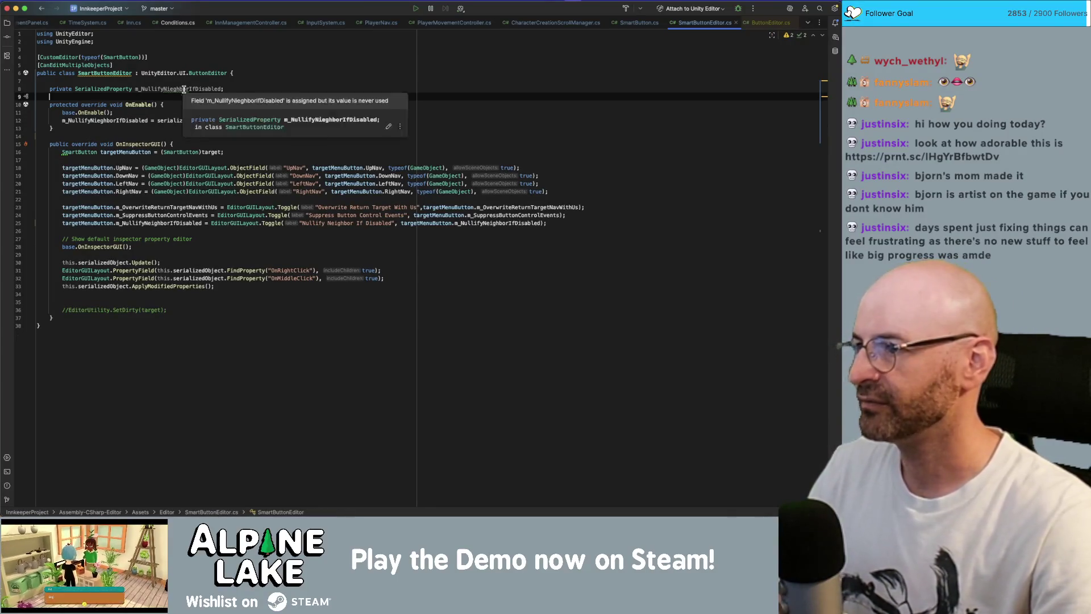
# Comment out the old Nullify Neighbor toggle line and open a blank line beneath it
pyautogui.click(167, 228)
pyautogui.press('Up')
pyautogui.press('super+slash')
pyautogui.press('Up')
pyautogui.press('End')
pyautogui.press('Return')
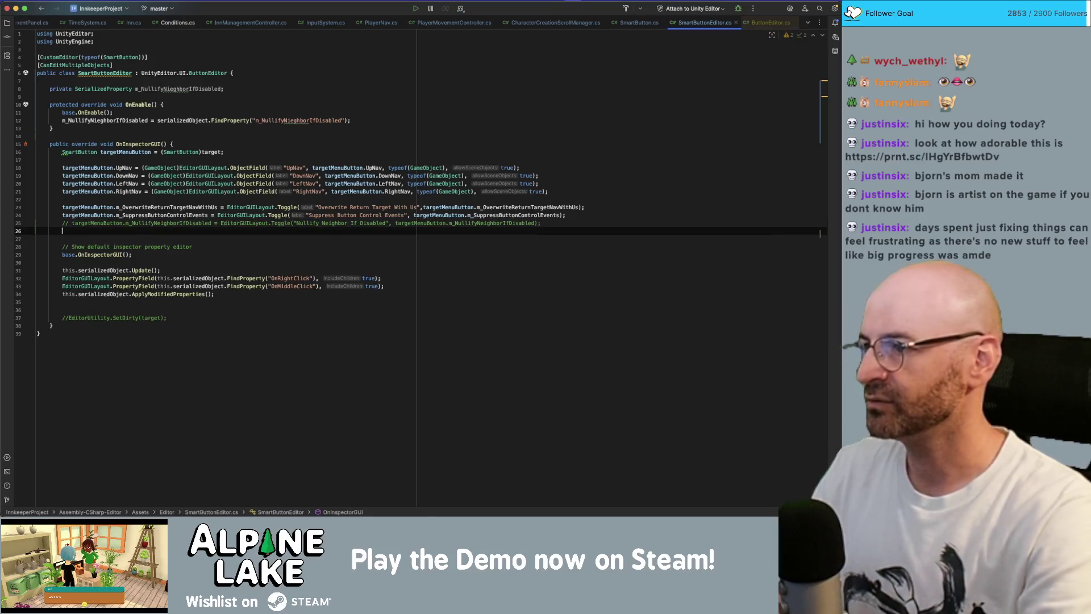
pyautogui.click(767, 23)
pyautogui.click(112, 229)
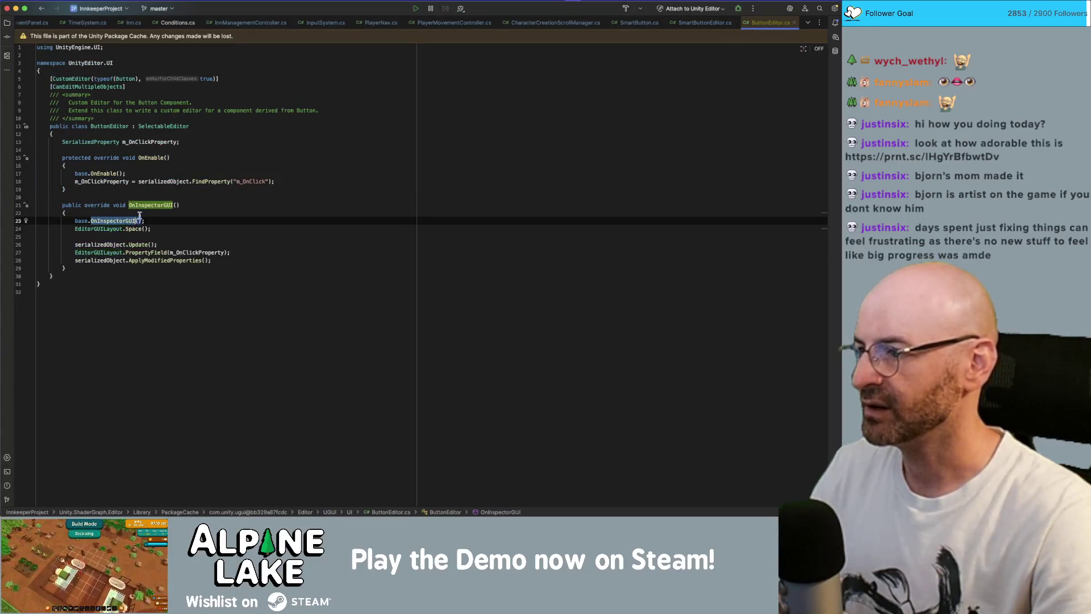
# Select and copy the full EditorGUILayout.PropertyField(m_OnClickProperty); statement from ButtonEditor's OnInspectorGUI
pyautogui.doubleClick(134, 229)
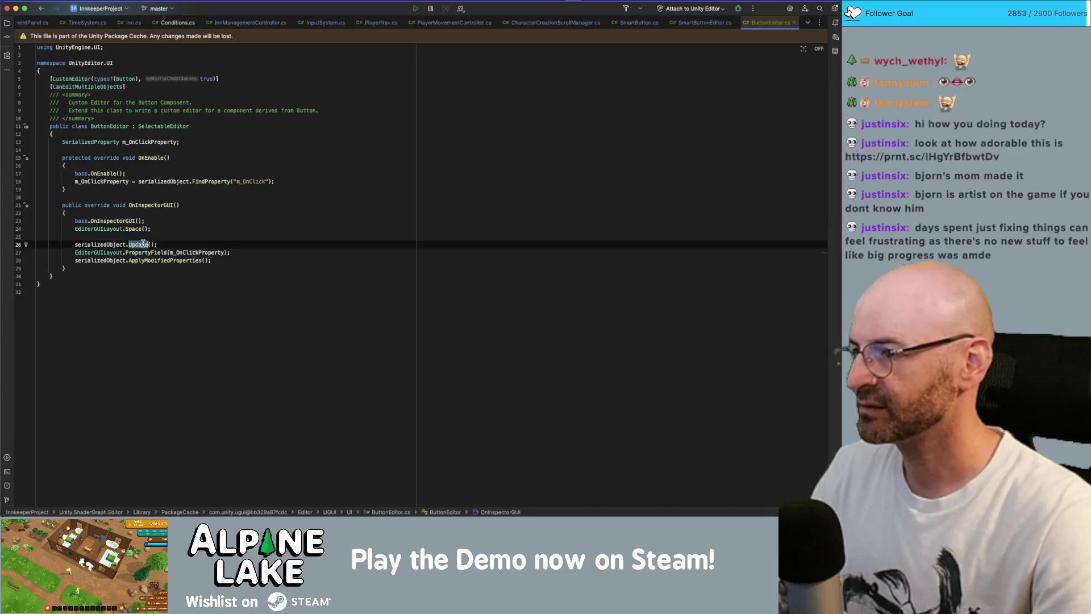
pyautogui.click(142, 244)
pyautogui.doubleClick(146, 252)
pyautogui.moveTo(230, 252); pyautogui.dragTo(75, 253)
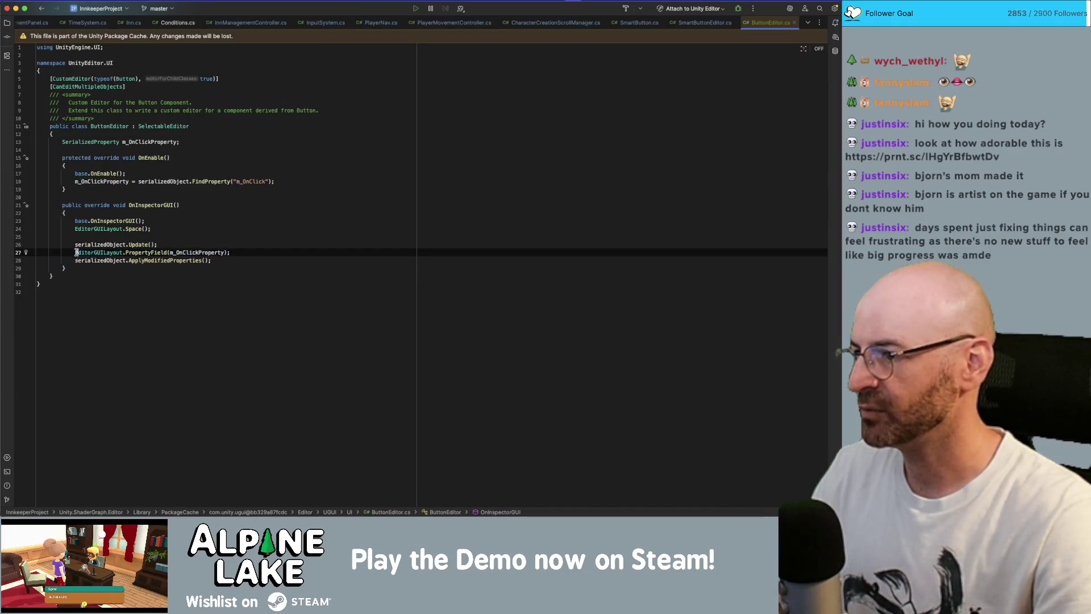
pyautogui.click(704, 22)
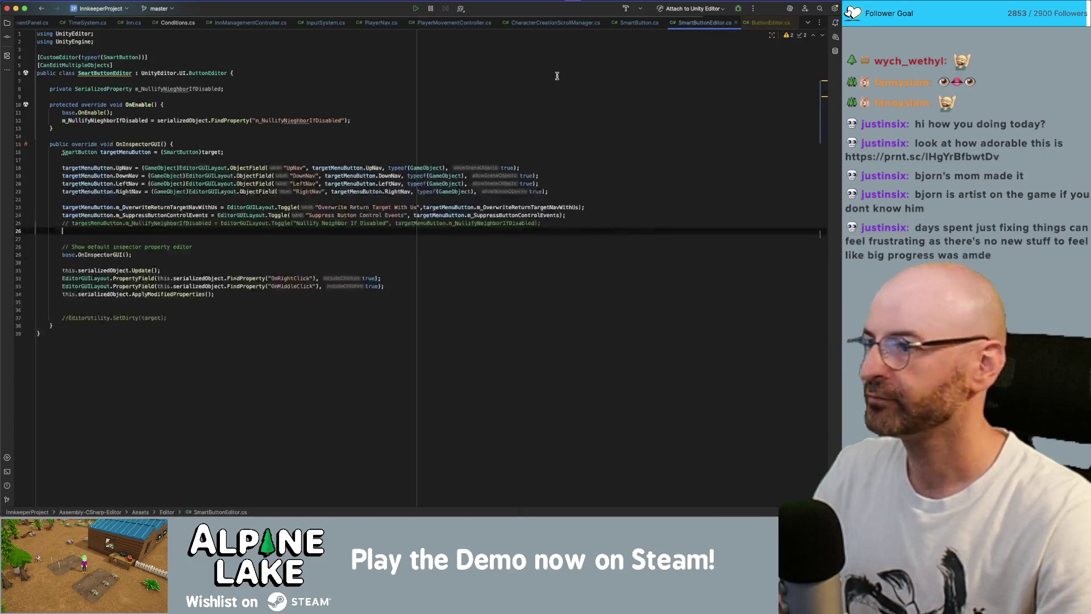
# Paste the PropertyField statement below the commented toggle line and swap in the Nullify field name
pyautogui.hotkey('ctrl', 'v')
pyautogui.click(154, 223)
pyautogui.doubleClick(153, 224)
pyautogui.hotkey('ctrl', 'c')
pyautogui.doubleClick(182, 231)
pyautogui.hotkey('ctrl', 'v')
pyautogui.click(282, 216)
pyautogui.doubleClick(211, 231)
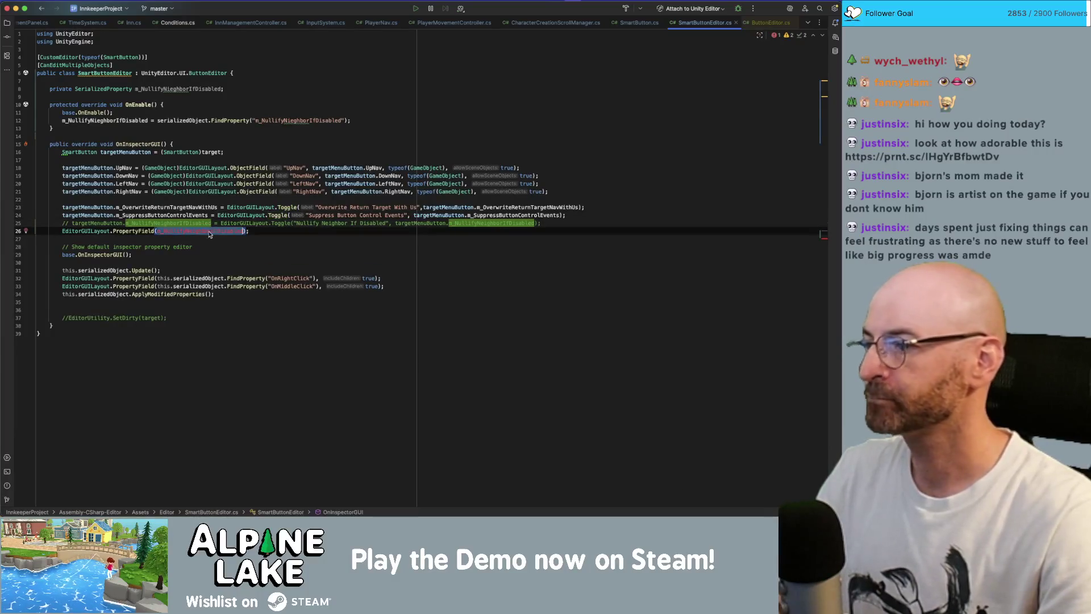
# Match the PropertyField argument to the declared field name and compare their spellings
pyautogui.doubleClick(167, 89)
pyautogui.hotkey('ctrl', 'c')
pyautogui.doubleClick(205, 231)
pyautogui.hotkey('ctrl', 'v')
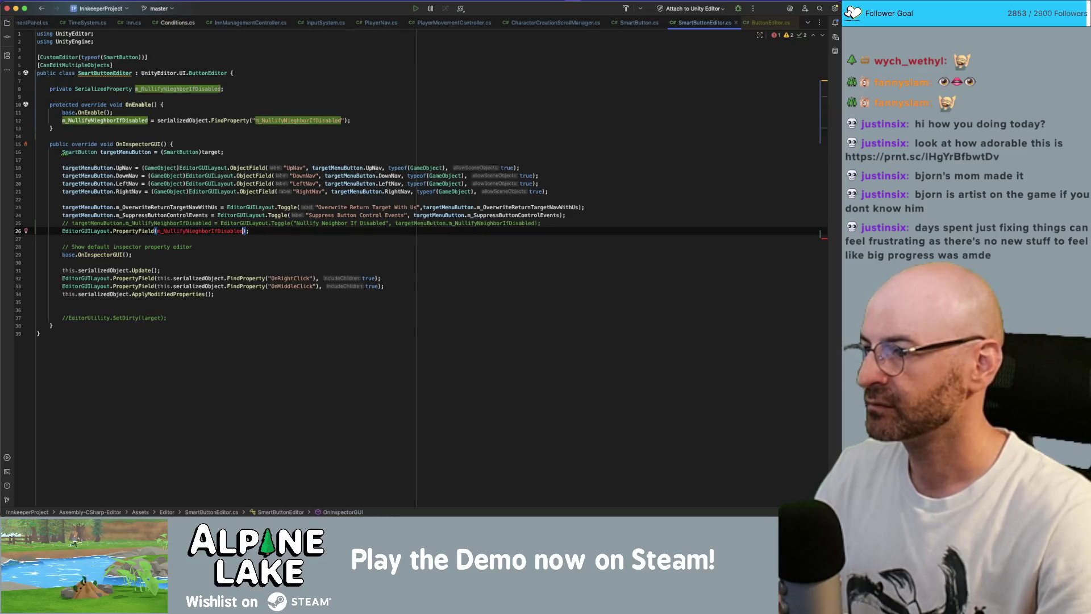
pyautogui.click(424, 223)
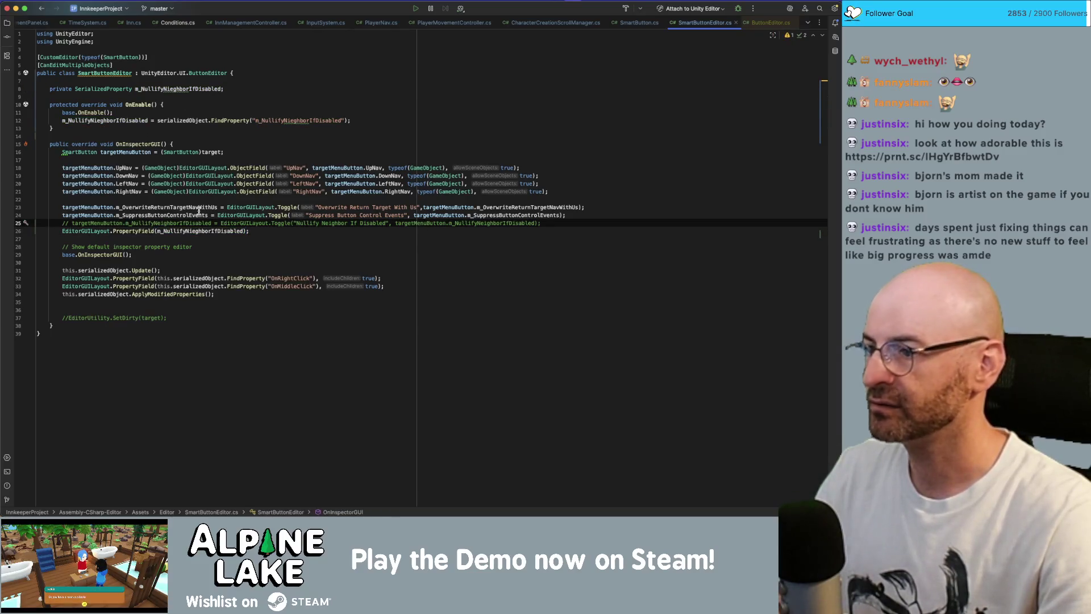
pyautogui.doubleClick(194, 224)
pyautogui.hotkey('ctrl', 'z')
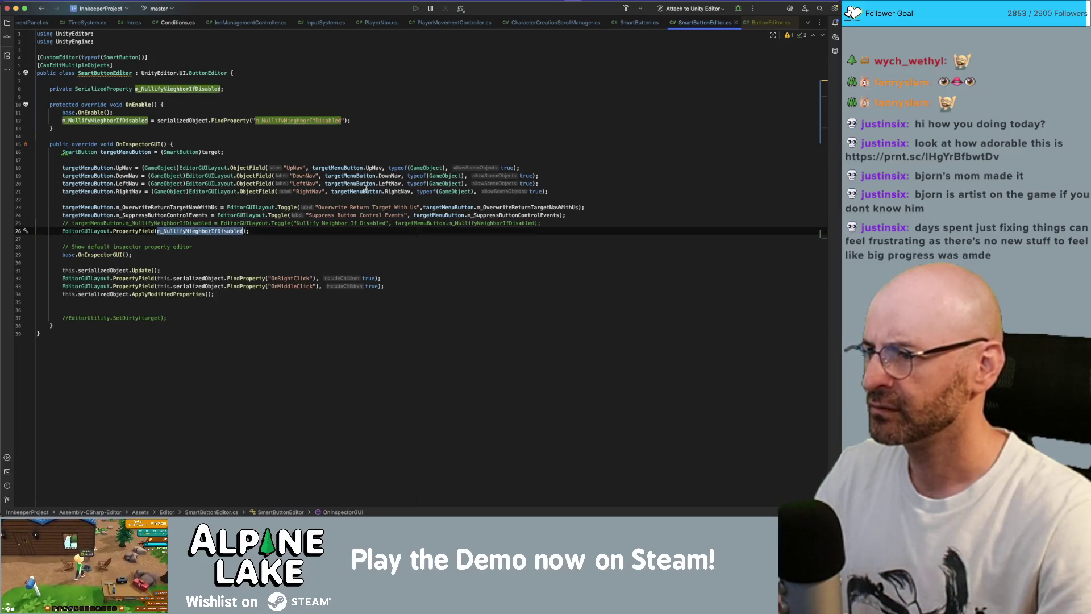
pyautogui.click(243, 231)
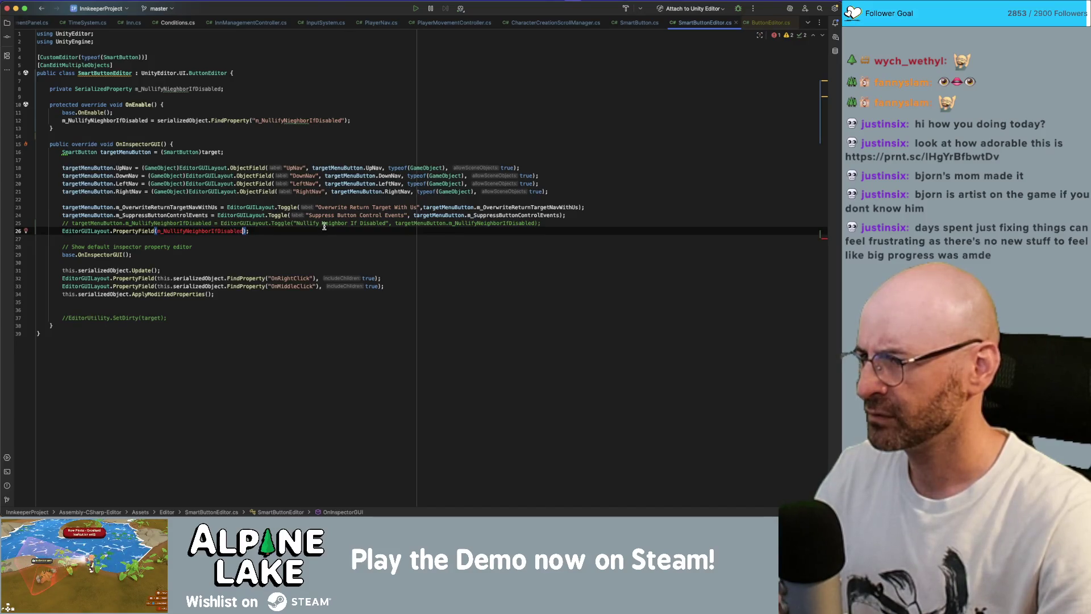
pyautogui.doubleClick(184, 88)
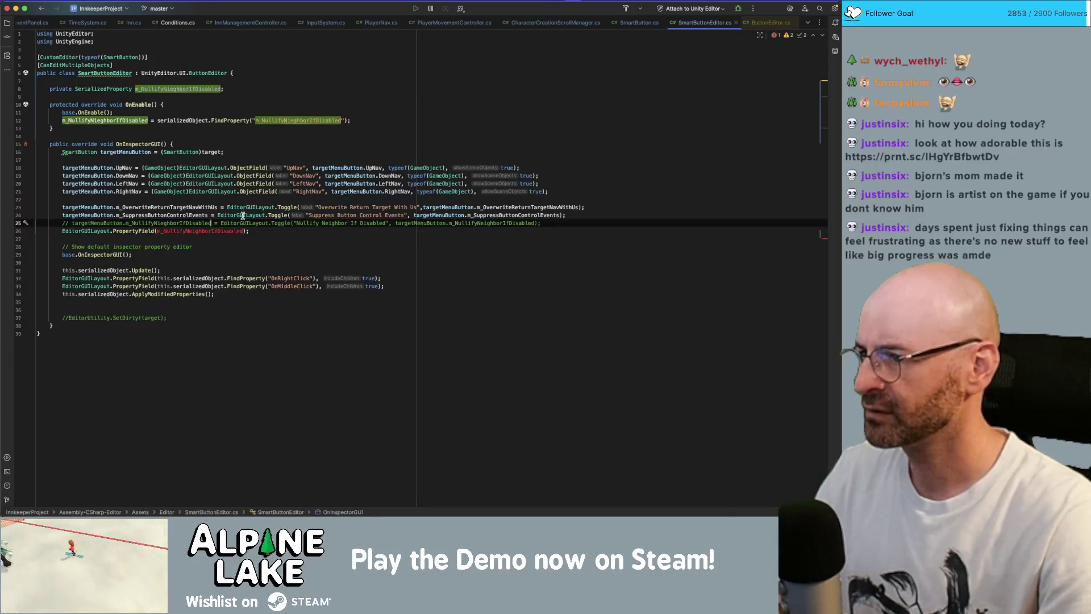
pyautogui.doubleClick(198, 230)
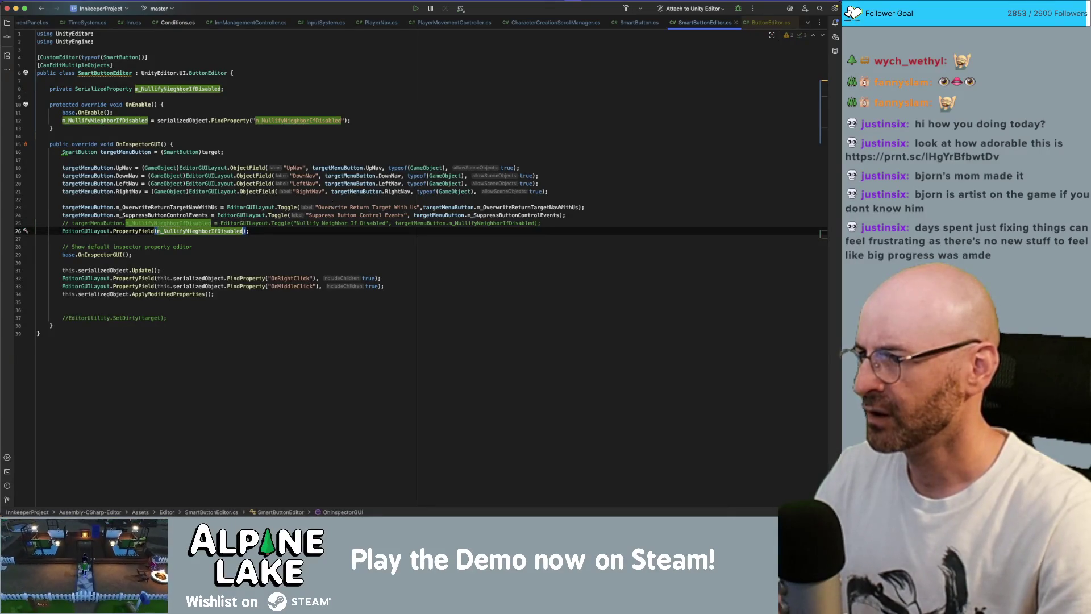
pyautogui.click(195, 231)
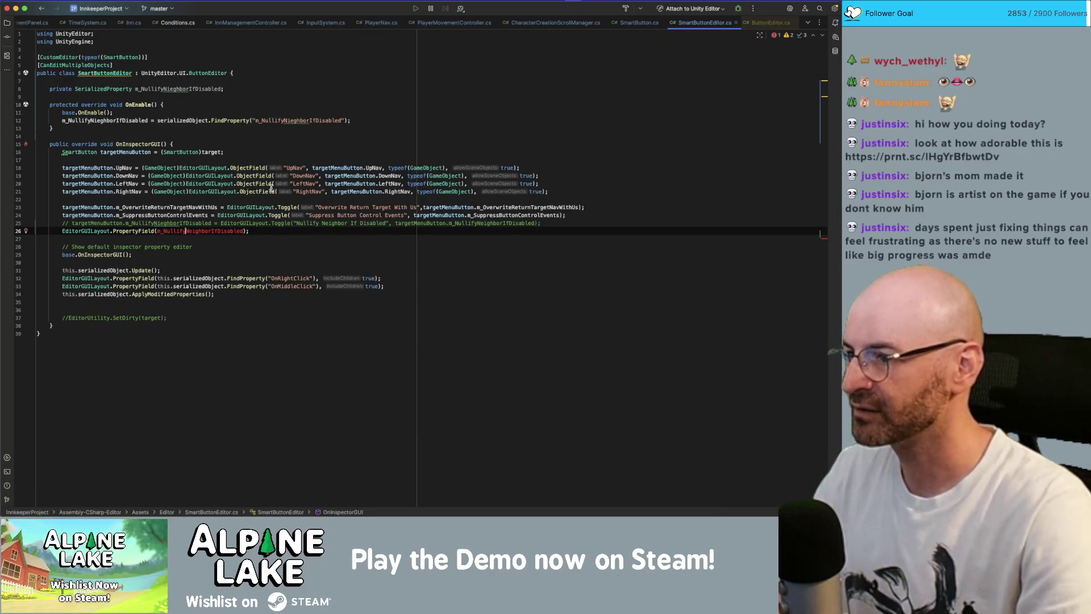
# Test the field name by typing 'Neighb' on a new line after line 16, then delete it
pyautogui.click(245, 153)
pyautogui.press('Return')
pyautogui.write('Neighb')
pyautogui.press('Escape')
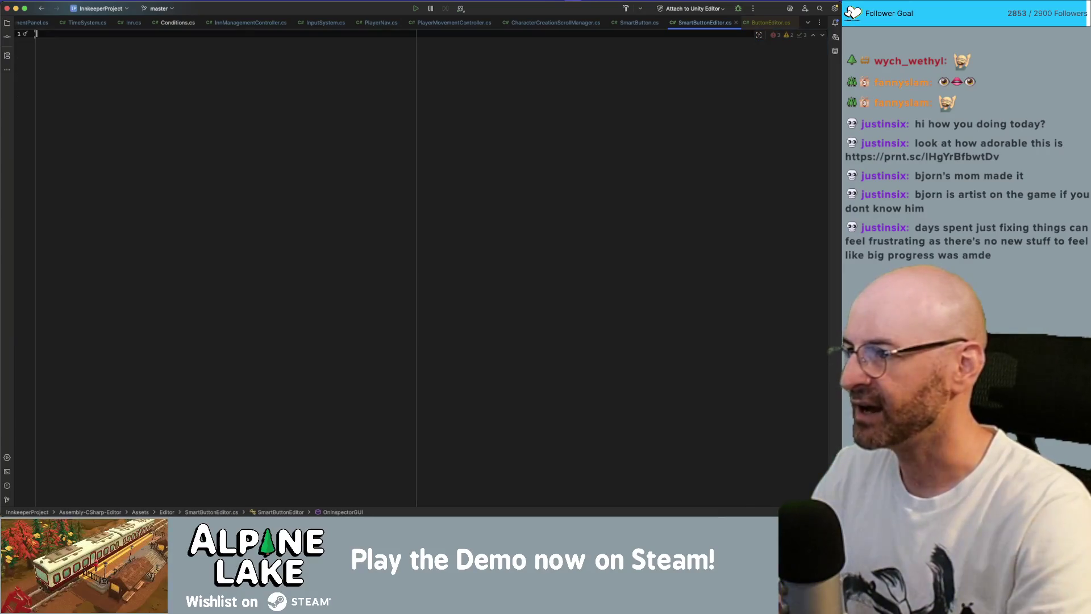
pyautogui.press('BackSpace')
pyautogui.press('BackSpace')
pyautogui.press('BackSpace')
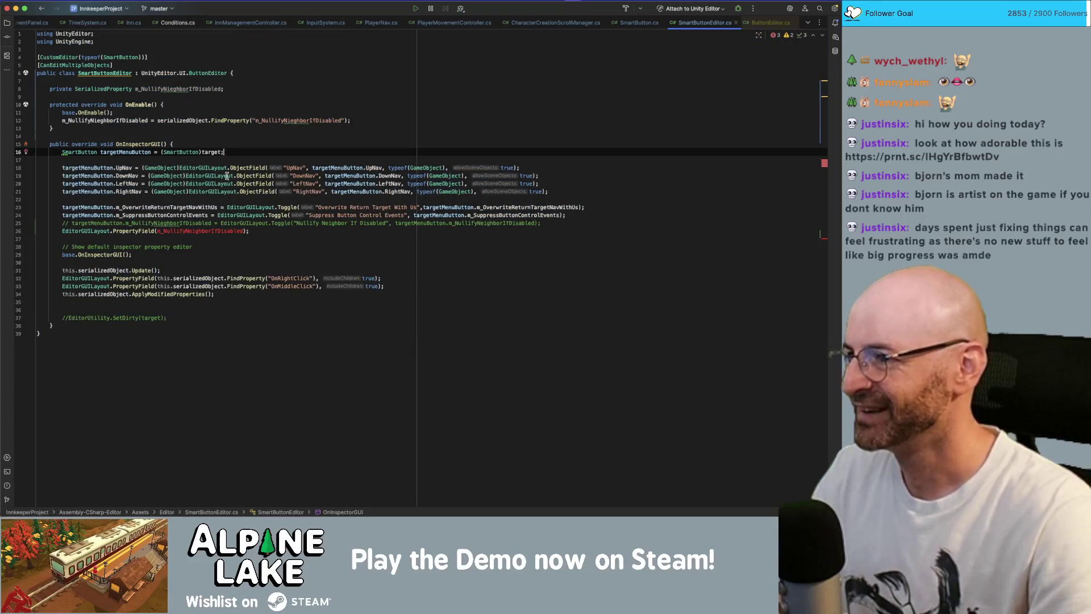
# Correct the field name to m_NullifyNeighborIfDisabled and check its usages on lines 12, 25 and 26
pyautogui.click(167, 89)
pyautogui.write('e')
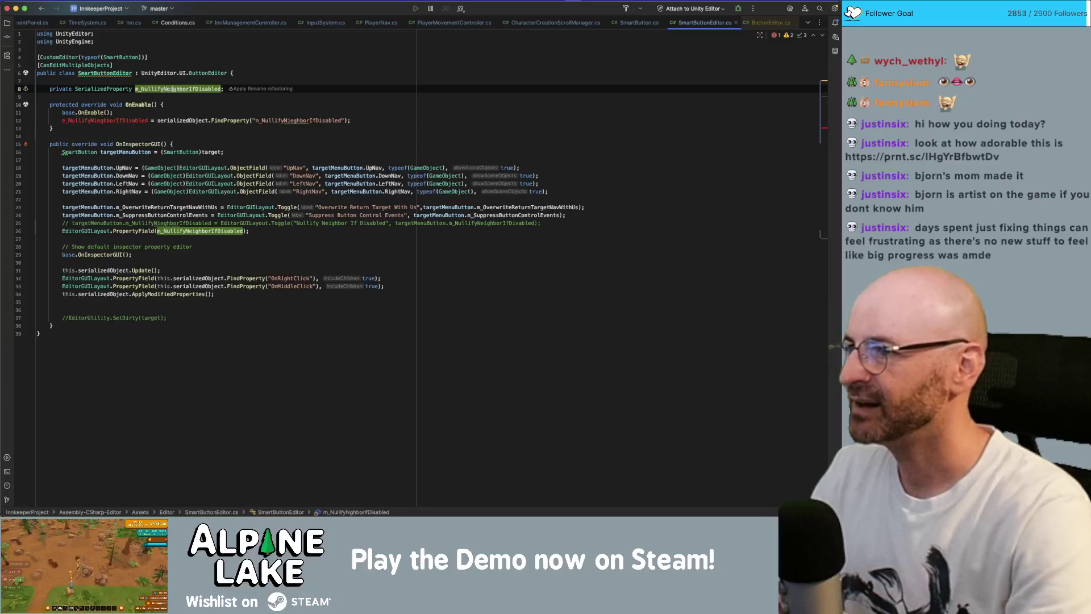
pyautogui.click(149, 120)
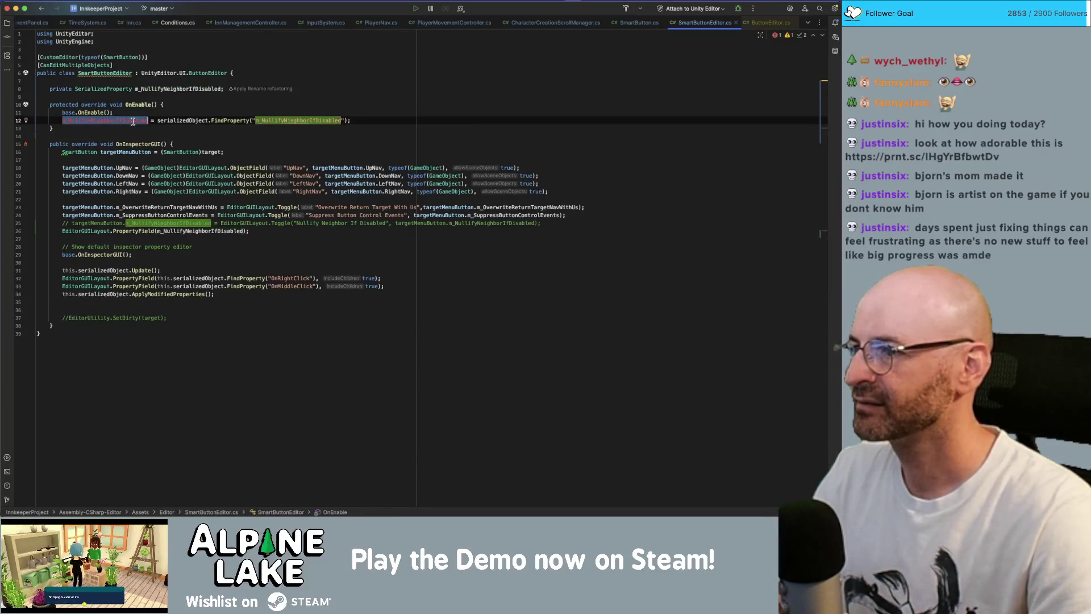
pyautogui.click(245, 231)
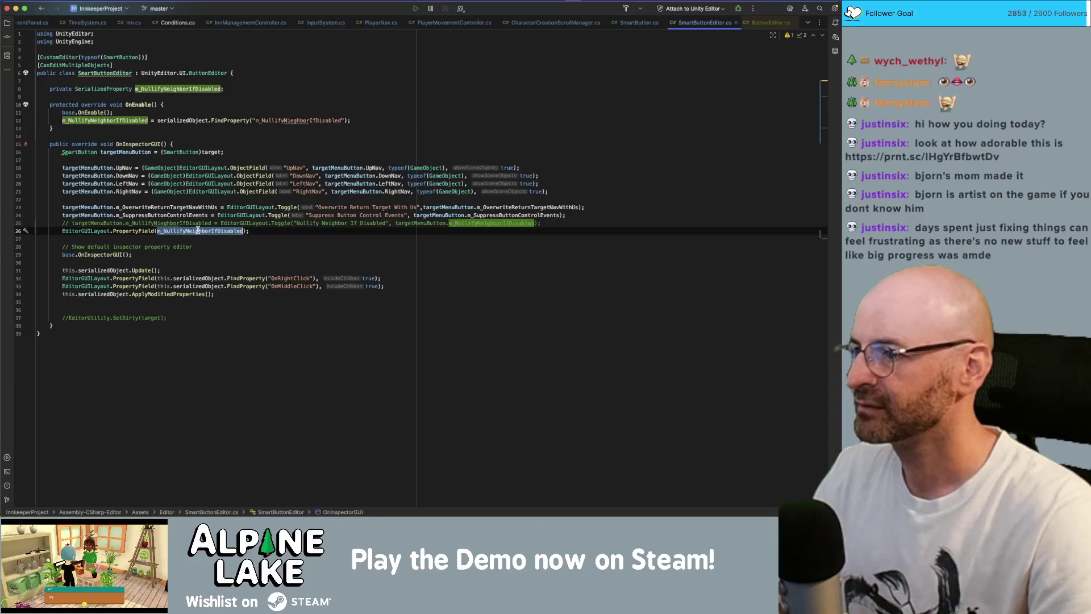
pyautogui.click(210, 223)
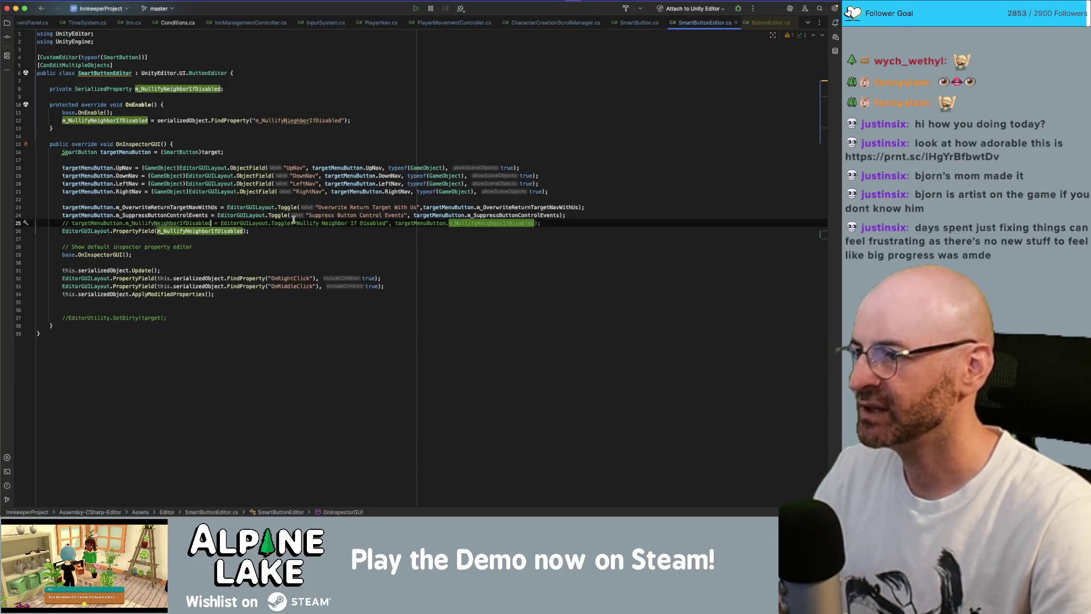
pyautogui.click(437, 238)
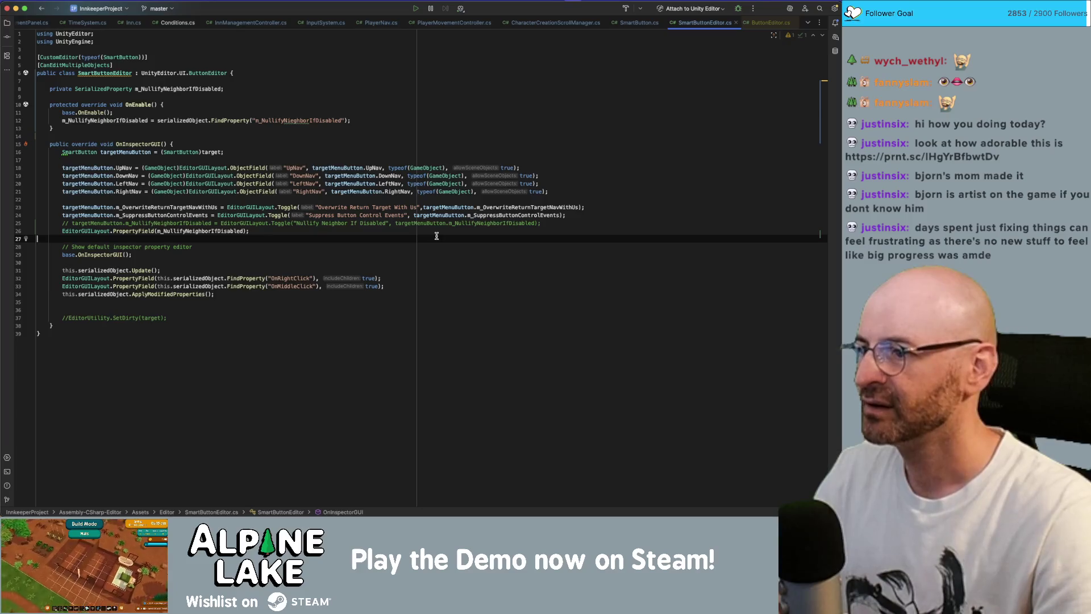
pyautogui.press('super+Tab')
pyautogui.press('super+Tab')
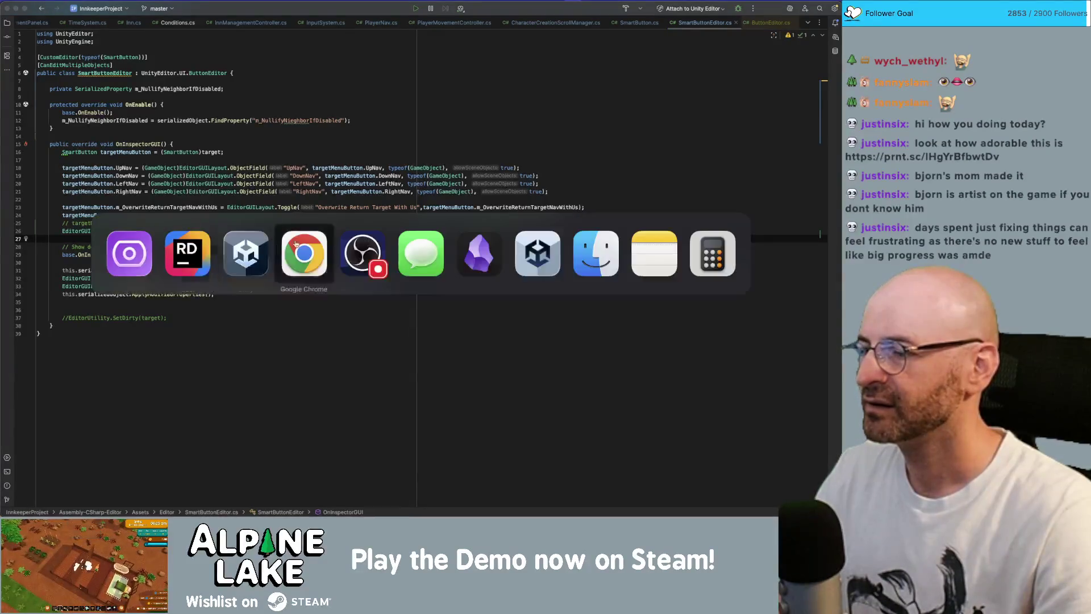
pyautogui.click(238, 249)
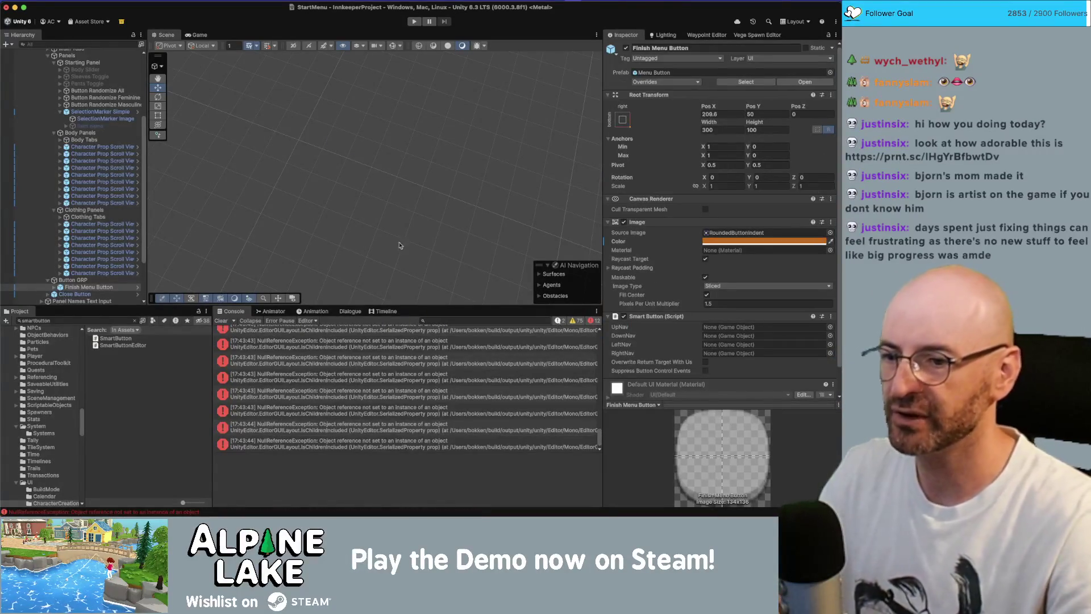
pyautogui.scroll(-2, 686, 310)
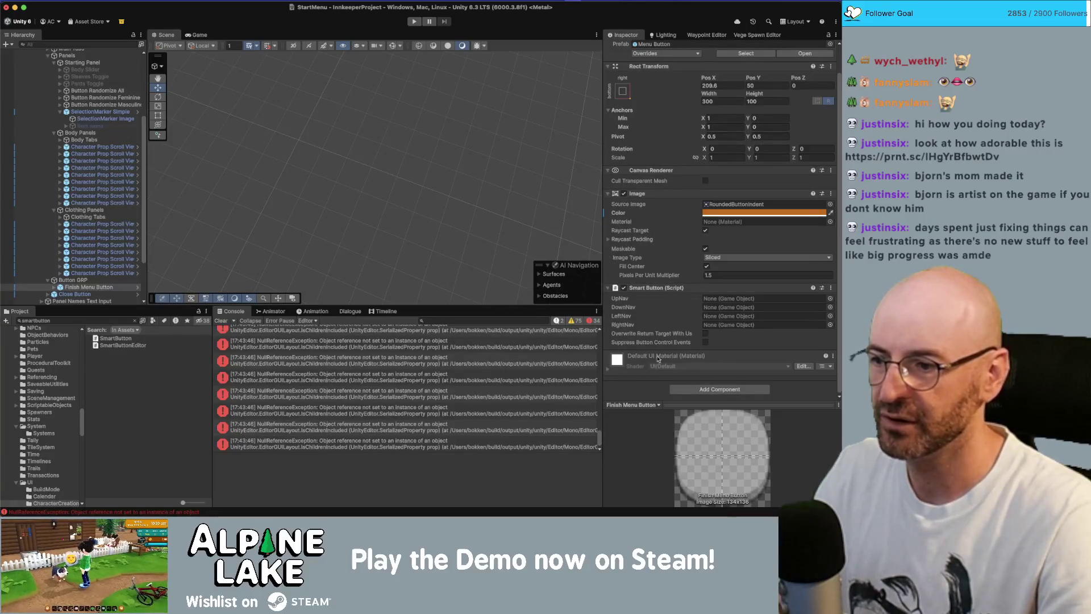
pyautogui.click(434, 378)
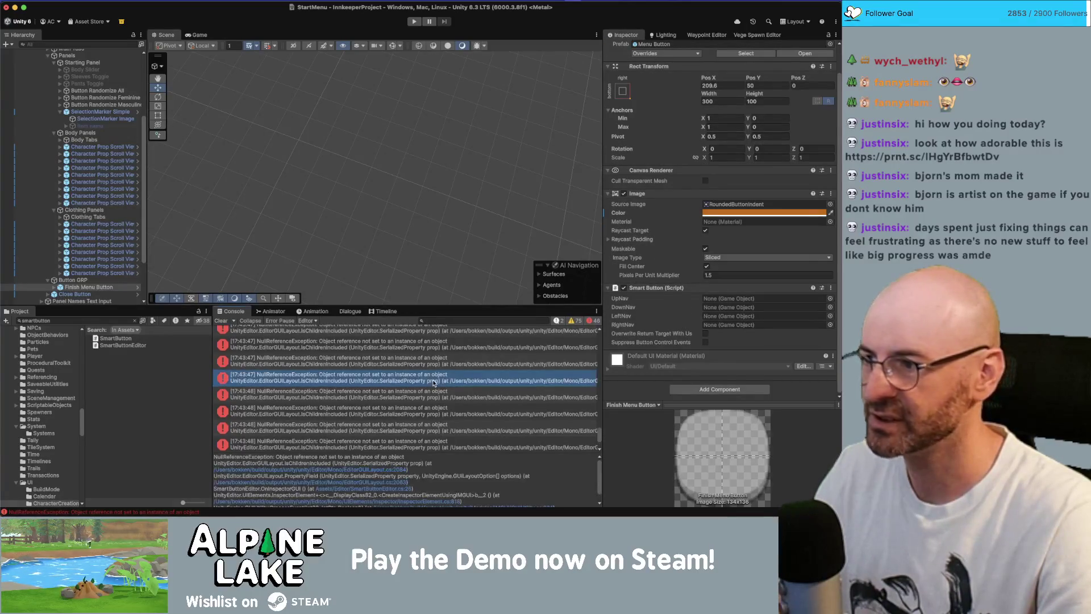
pyautogui.press('super+Tab')
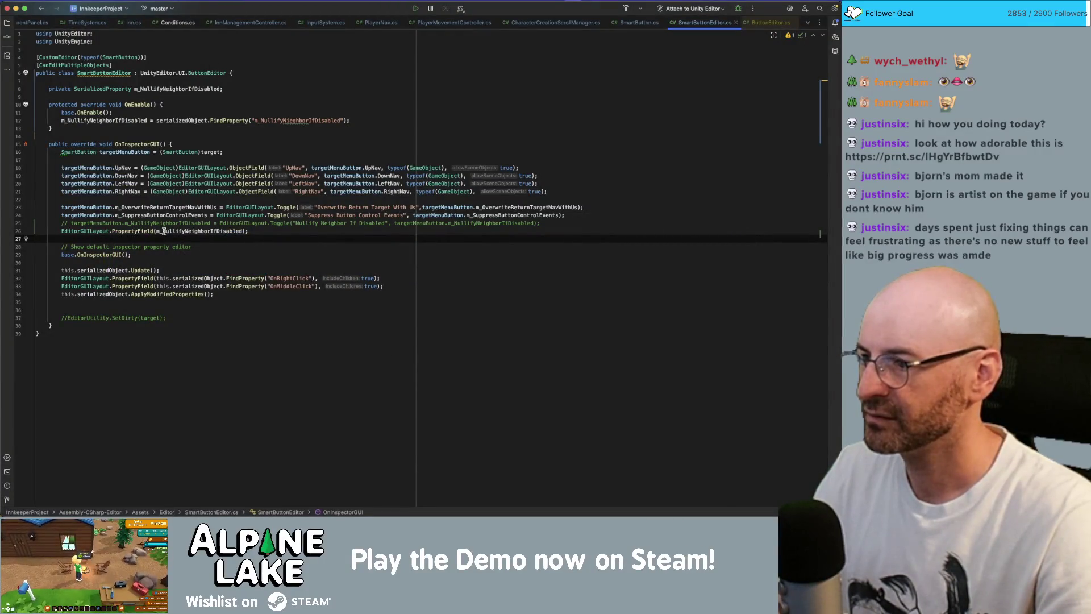
# Fix the FindProperty string on line 12 to read "m_NullifyNeighborIfDisabled"
pyautogui.moveTo(136, 232)
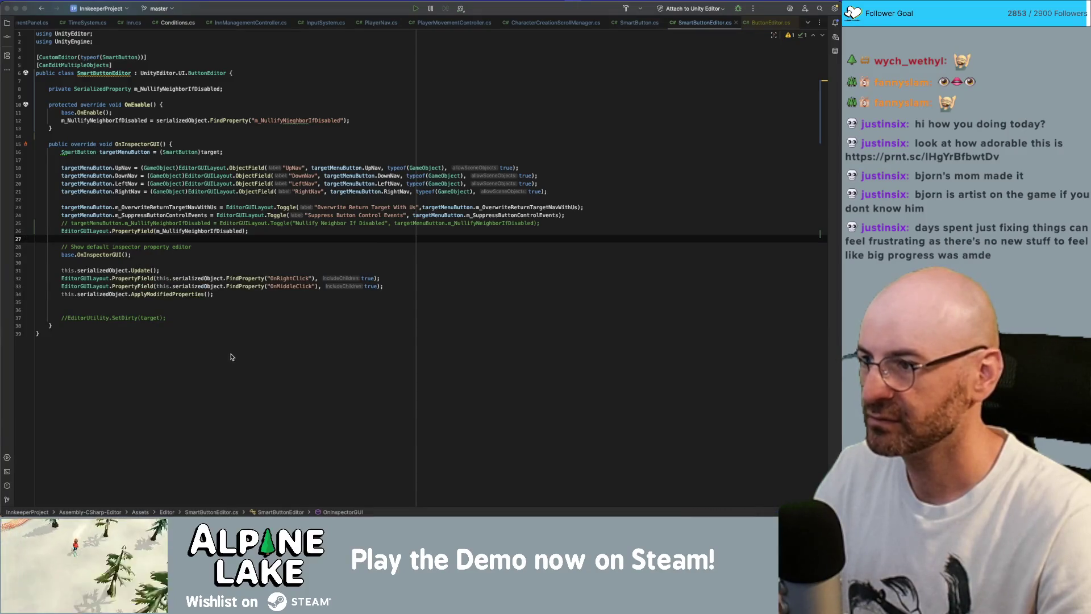
pyautogui.doubleClick(293, 119)
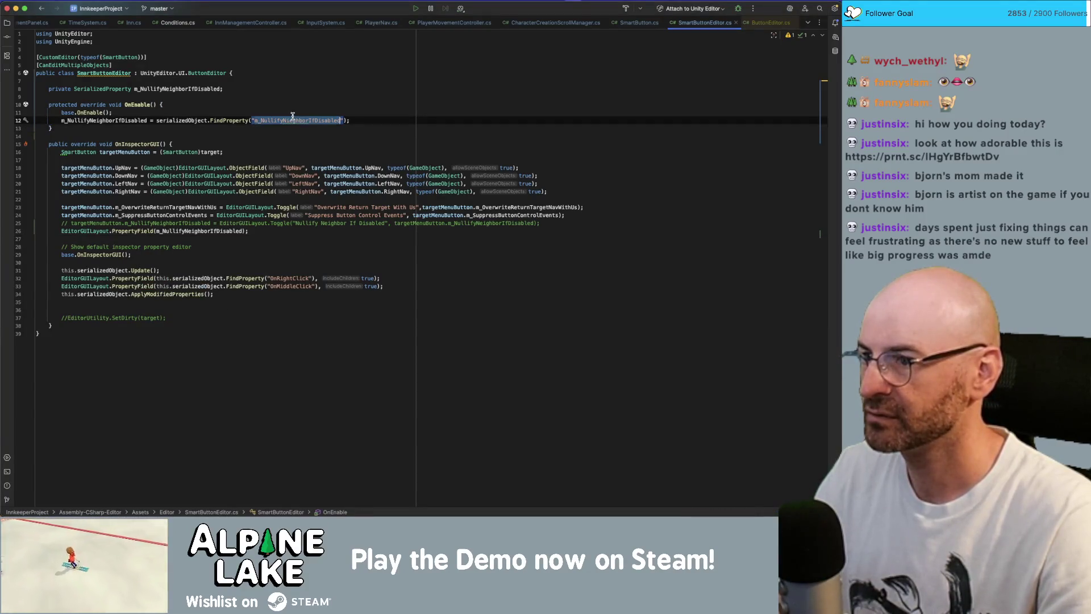
pyautogui.doubleClick(117, 120)
pyautogui.click(285, 120)
pyautogui.press('Delete')
pyautogui.press('Delete')
pyautogui.write('ei')
pyautogui.click(545, 95)
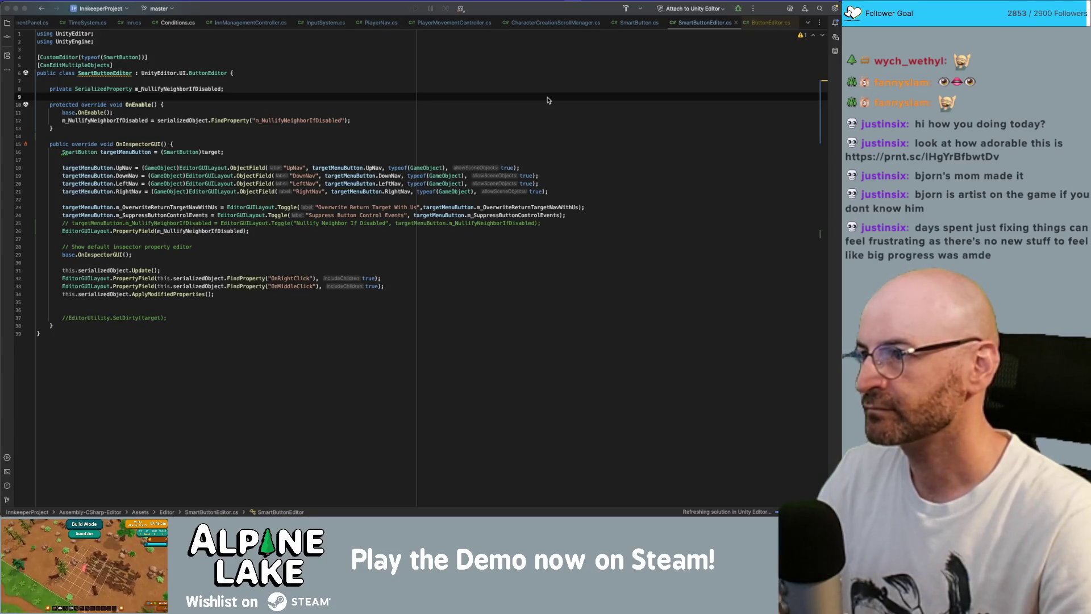
pyautogui.press('super+Tab')
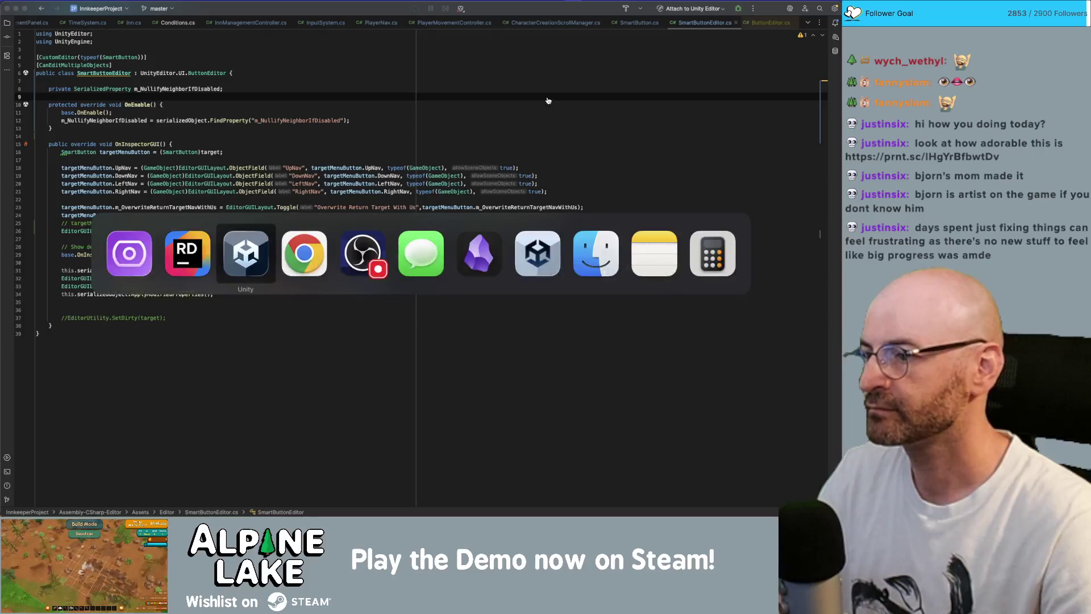
# Wait for Unity to recompile and confirm Nullify Neighbor If Disabled appears above Interactable and Transition
pyautogui.press('super+Tab')
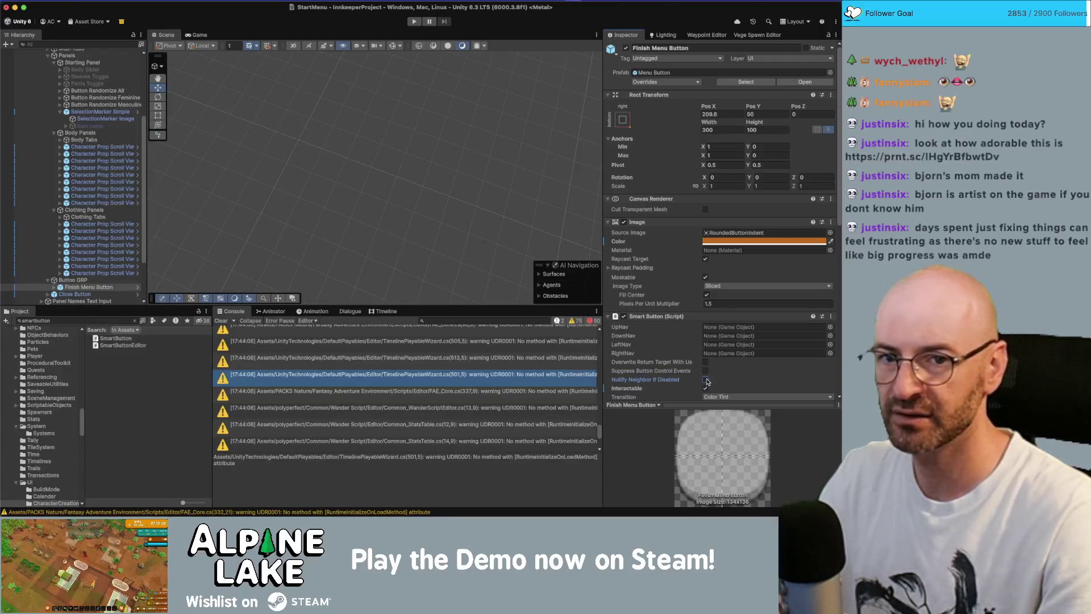
pyautogui.press('super+Tab')
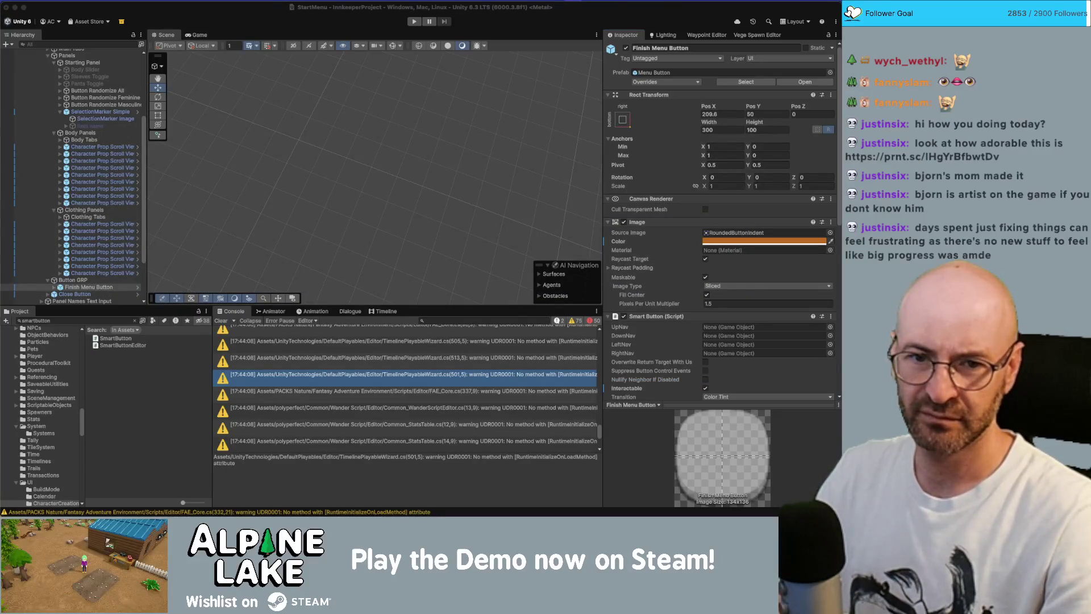
pyautogui.press('super+Tab')
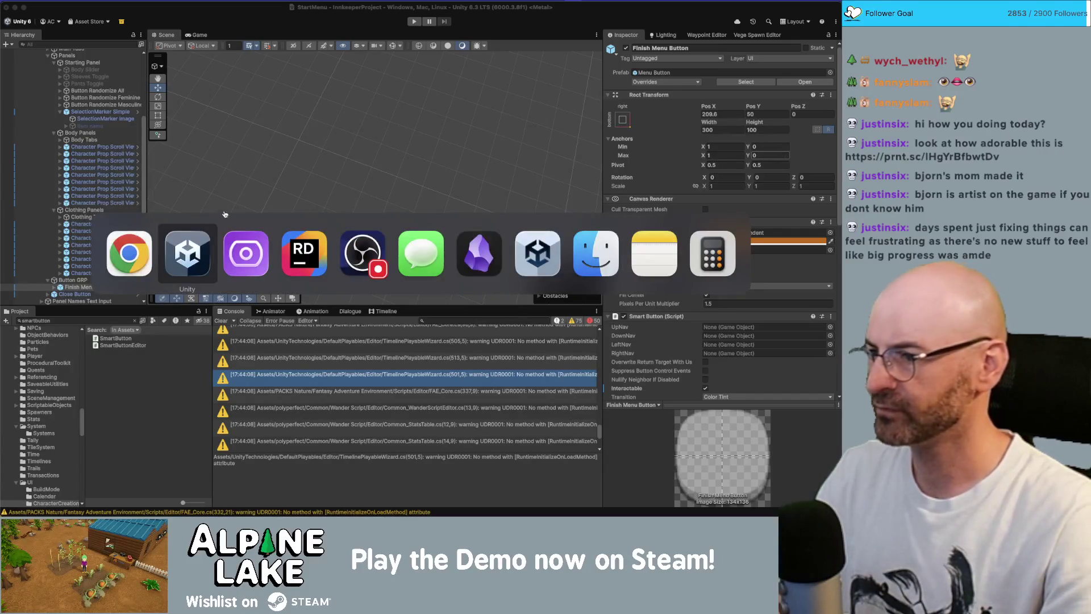
pyautogui.press('super+Tab')
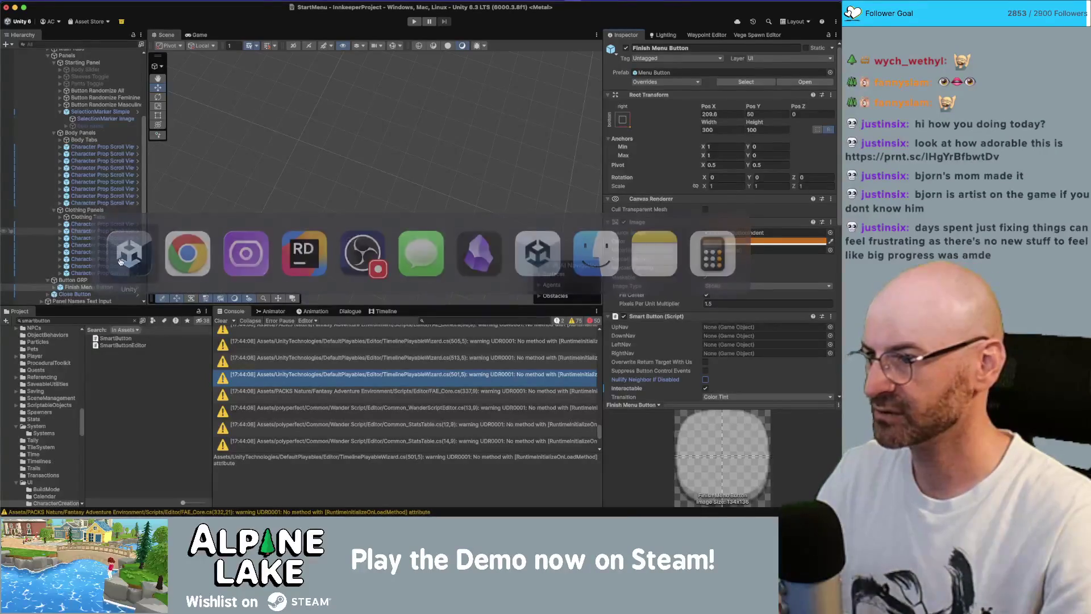
pyautogui.press('super+Tab')
pyautogui.press('super+Tab')
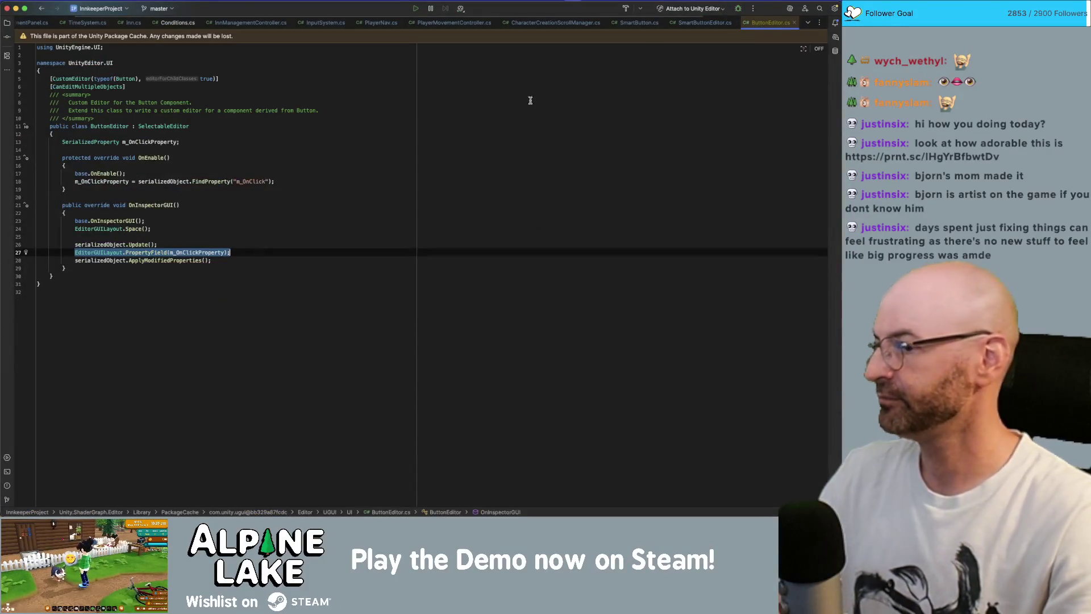
# Select ButtonEditor lines 26–28, from serializedObject.Update() through ApplyModifiedProperties()
pyautogui.click(144, 245)
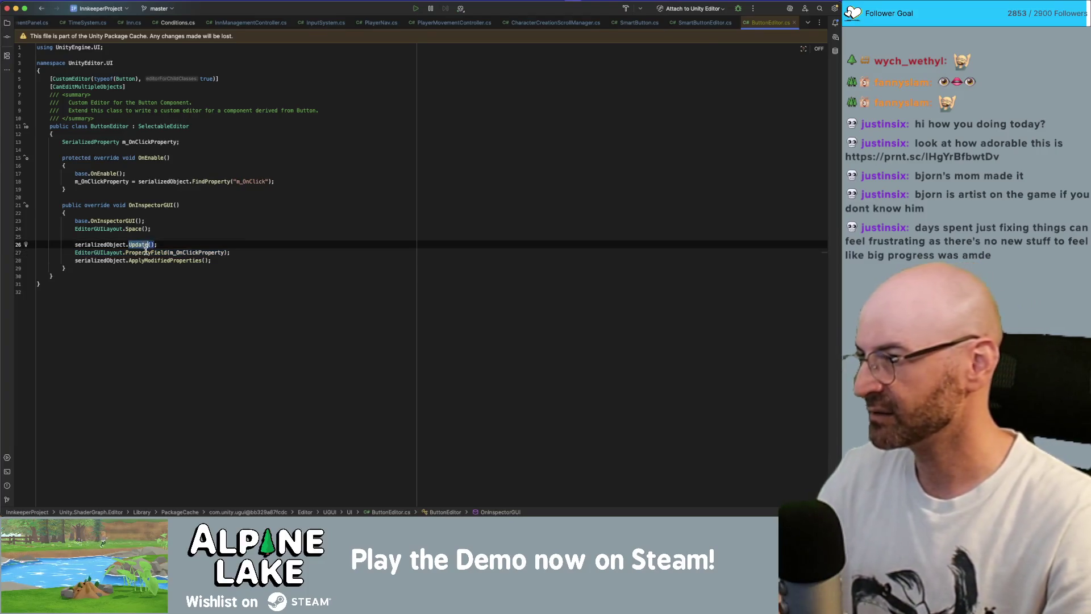
pyautogui.click(144, 252)
pyautogui.doubleClick(151, 252)
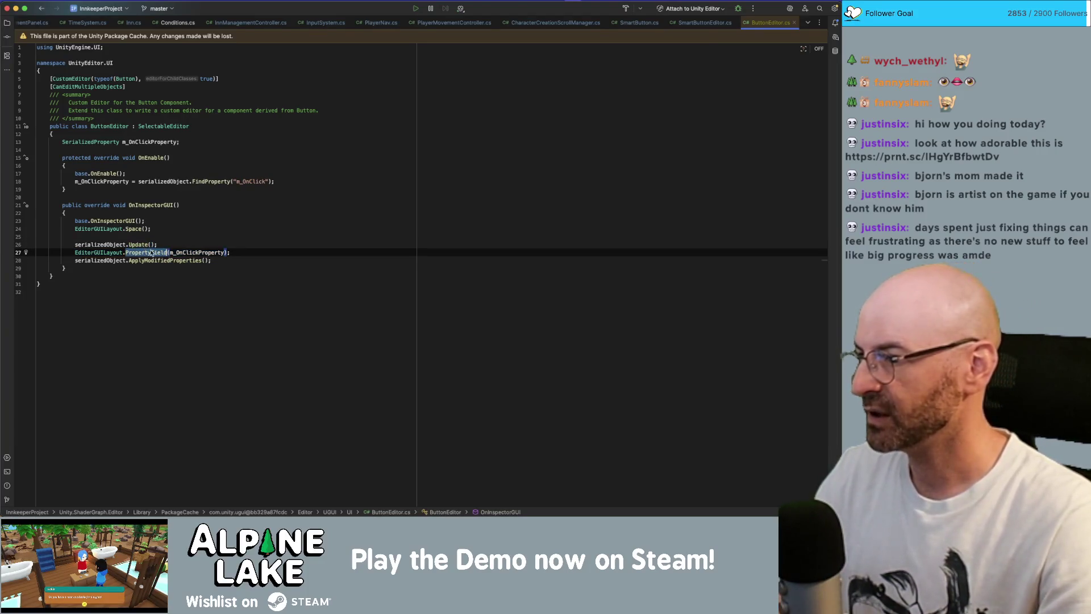
pyautogui.moveTo(224, 259)
pyautogui.mouseDown()
pyautogui.moveTo(62, 253)
pyautogui.moveTo(74, 245)
pyautogui.mouseUp()
pyautogui.press('super+c')
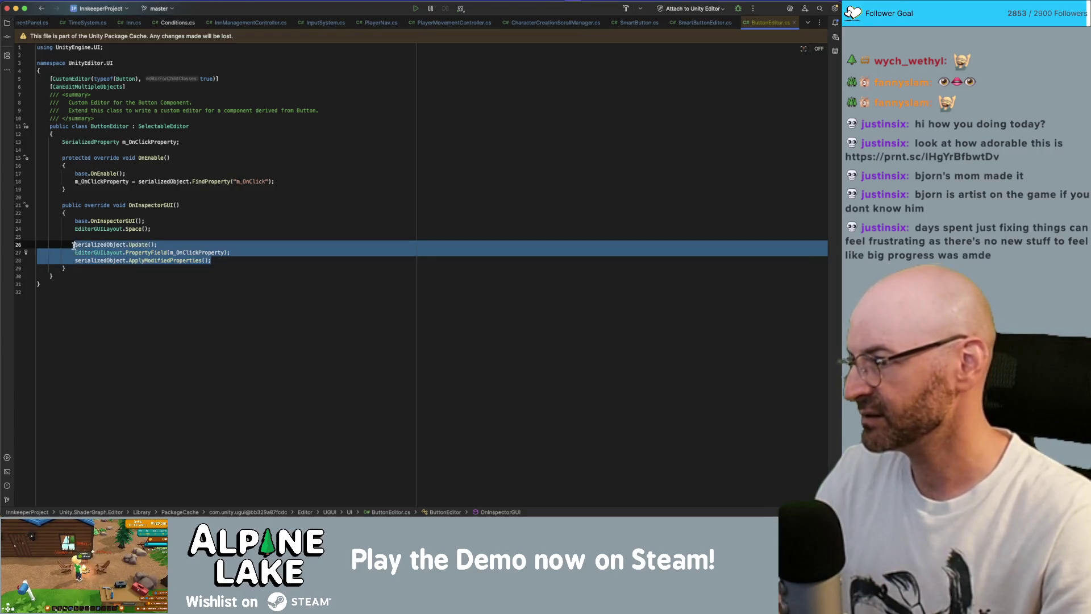
pyautogui.doubleClick(92, 245)
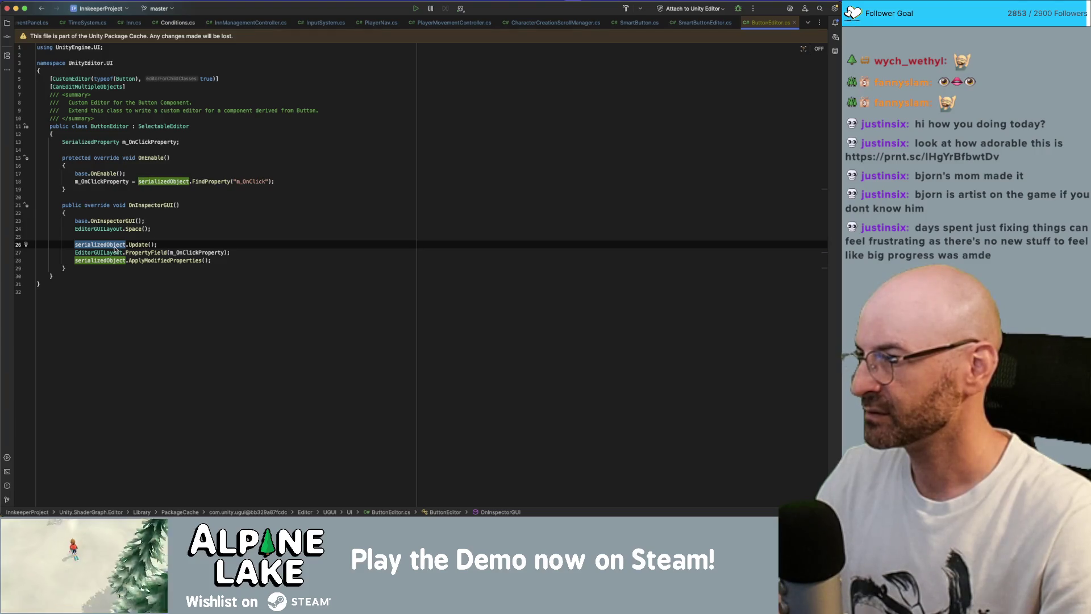
pyautogui.moveTo(212, 260); pyautogui.dragTo(83, 246)
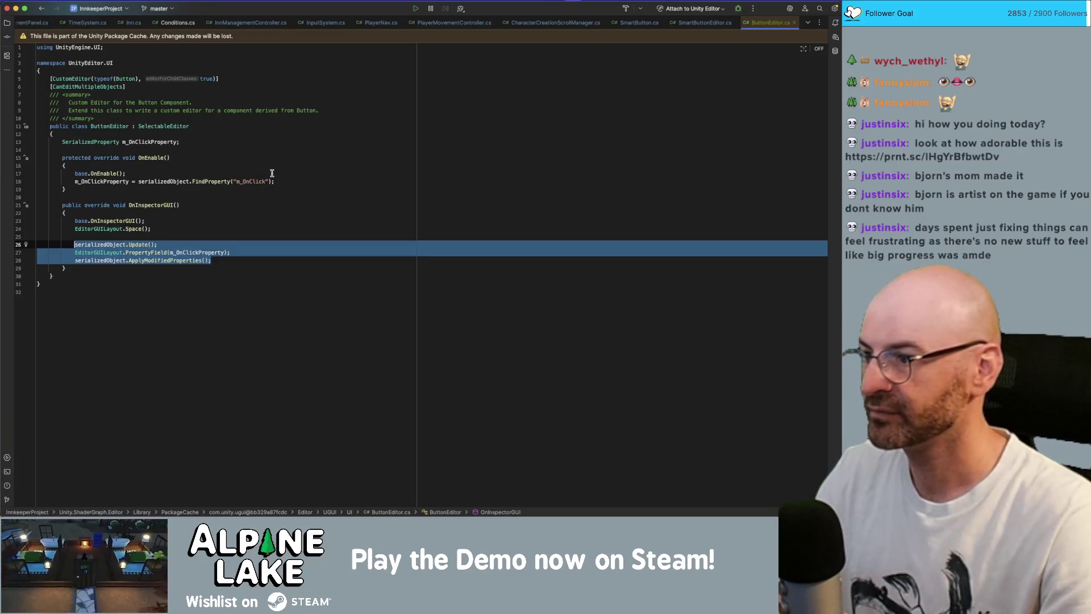
# Move the PropertyField(m_NullifyNeighborIfDisabled) line below serializedObject.Update() in SmartButtonEditor.cs, undoing a trial paste
pyautogui.click(704, 23)
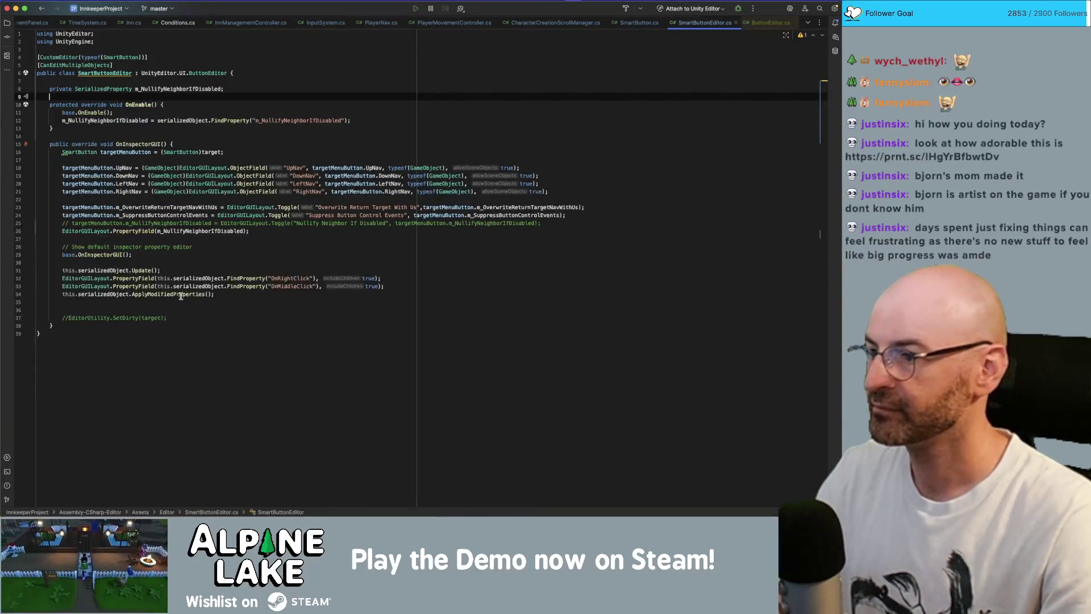
pyautogui.click(154, 271)
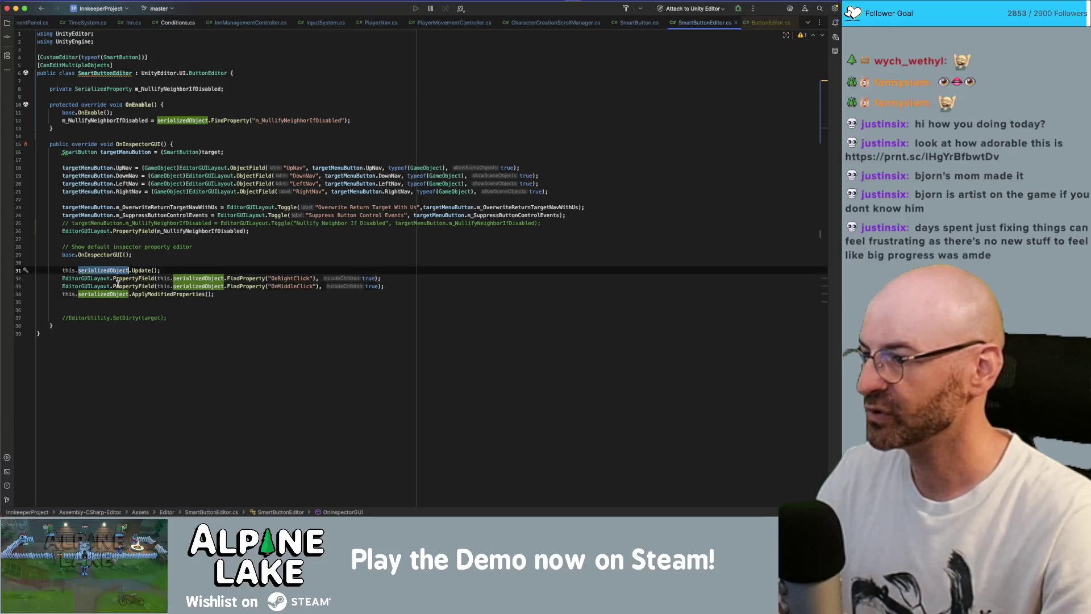
pyautogui.click(113, 293)
pyautogui.click(62, 270)
pyautogui.press('Return')
pyautogui.press('Return')
pyautogui.press('Up')
pyautogui.press('Up')
pyautogui.press('super+v')
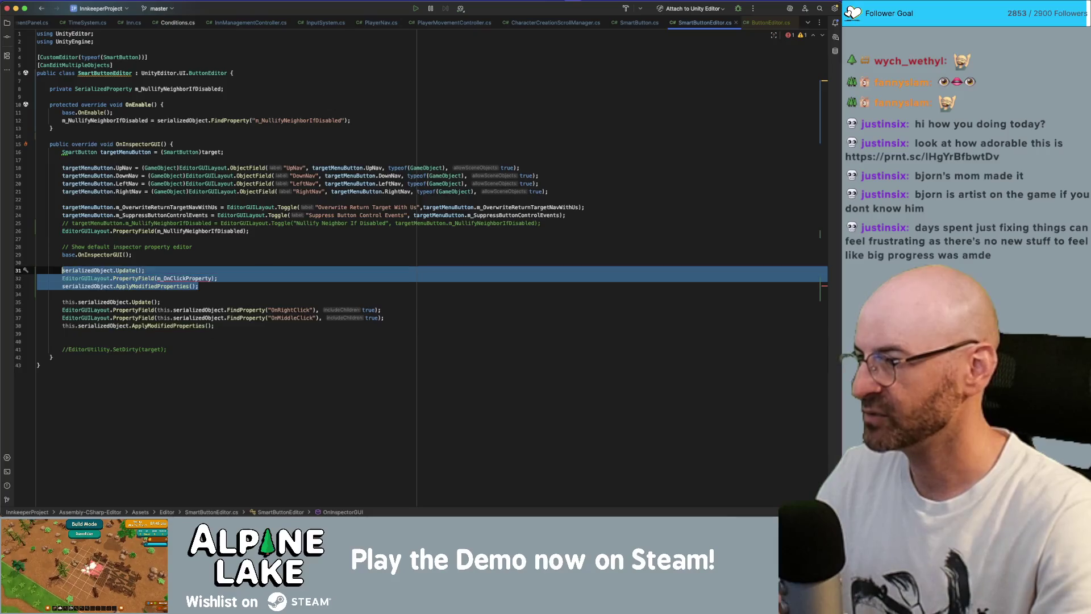
pyautogui.press('super+z')
pyautogui.press('super+z')
pyautogui.press('super+z')
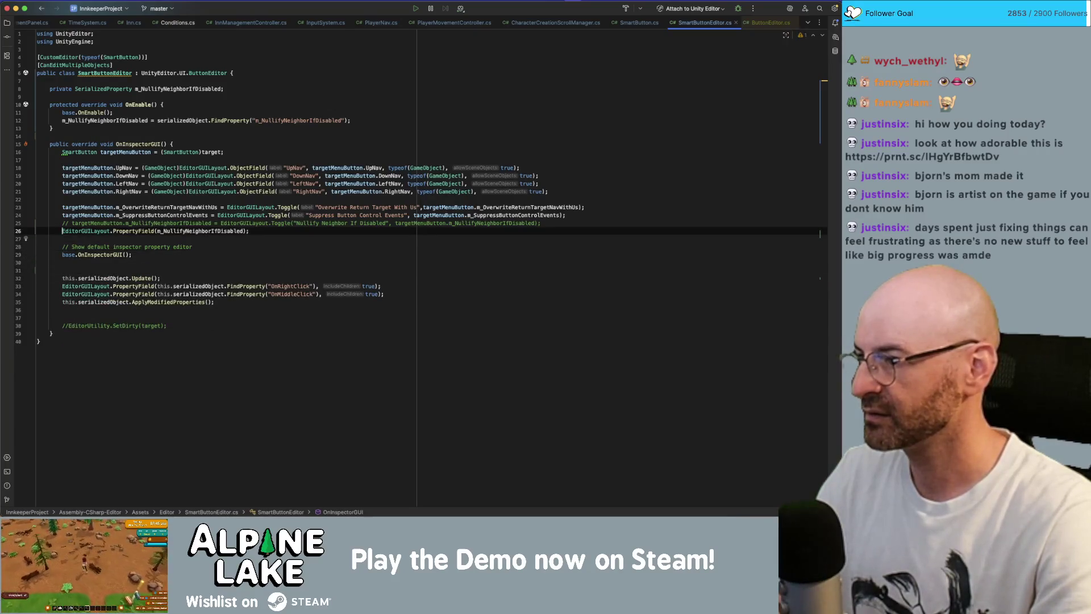
pyautogui.hotkey('alt', 'shift', 'Down')
pyautogui.hotkey('alt', 'shift', 'Down')
pyautogui.hotkey('alt', 'shift', 'Down')
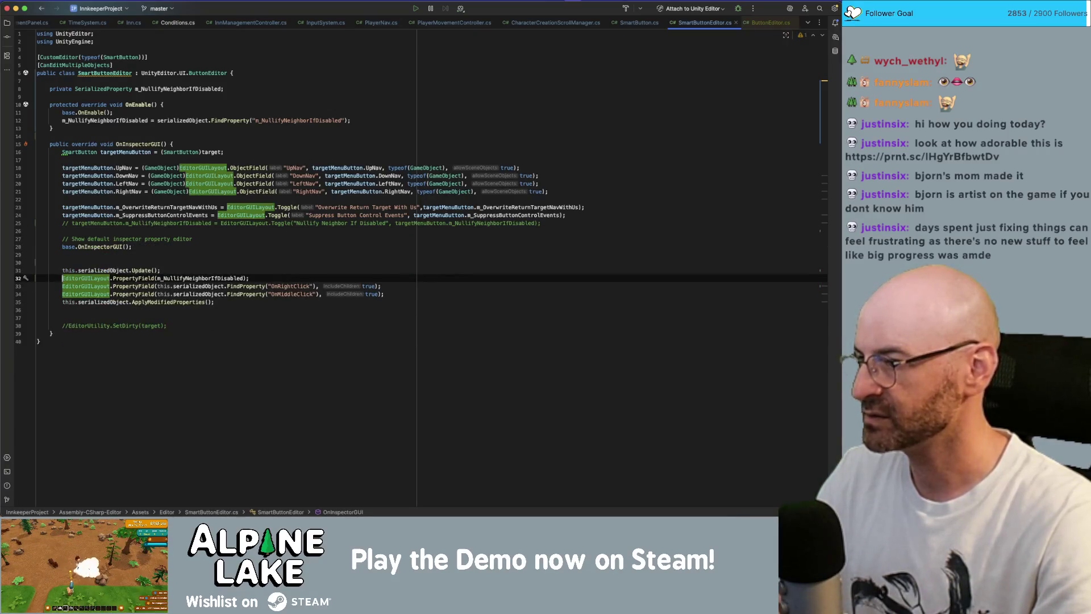
pyautogui.press('super+Tab')
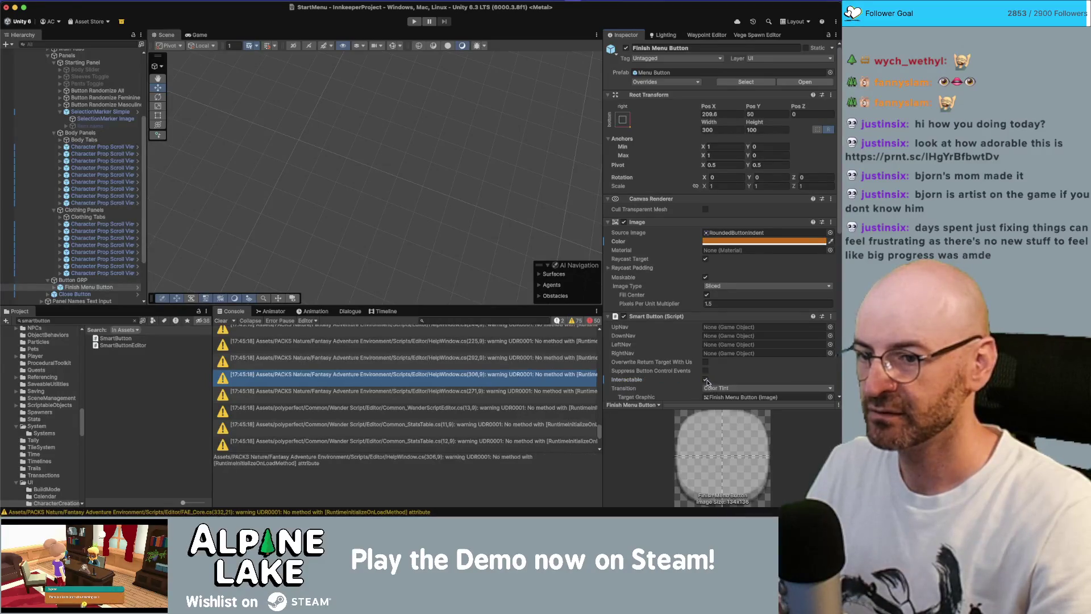
# Untick Nullify Neighbor If Disabled on the Finish Menu Button
pyautogui.scroll(-10, 709, 379)
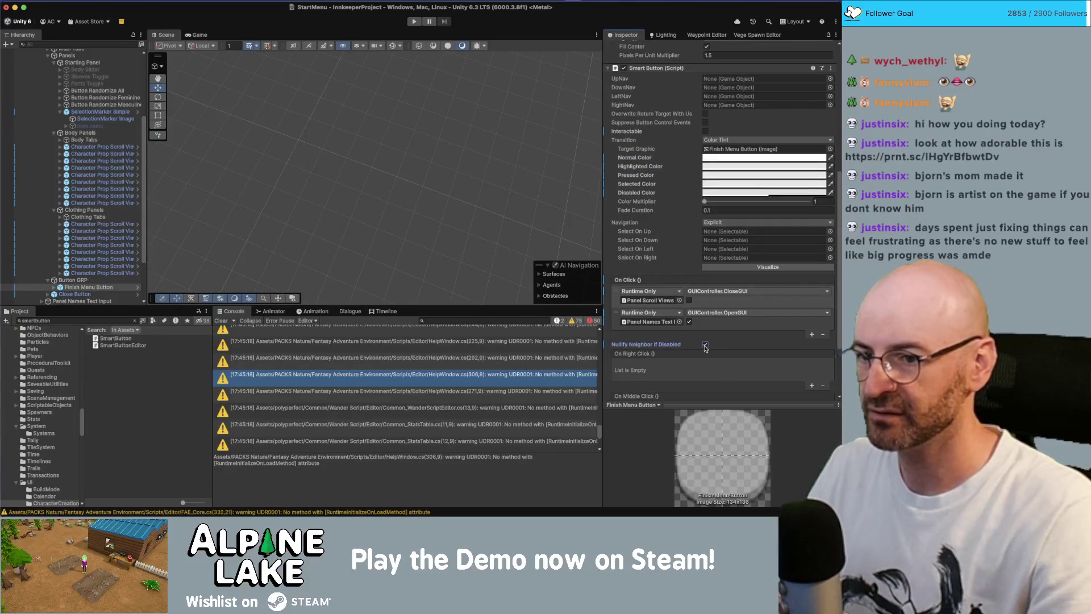
pyautogui.click(705, 345)
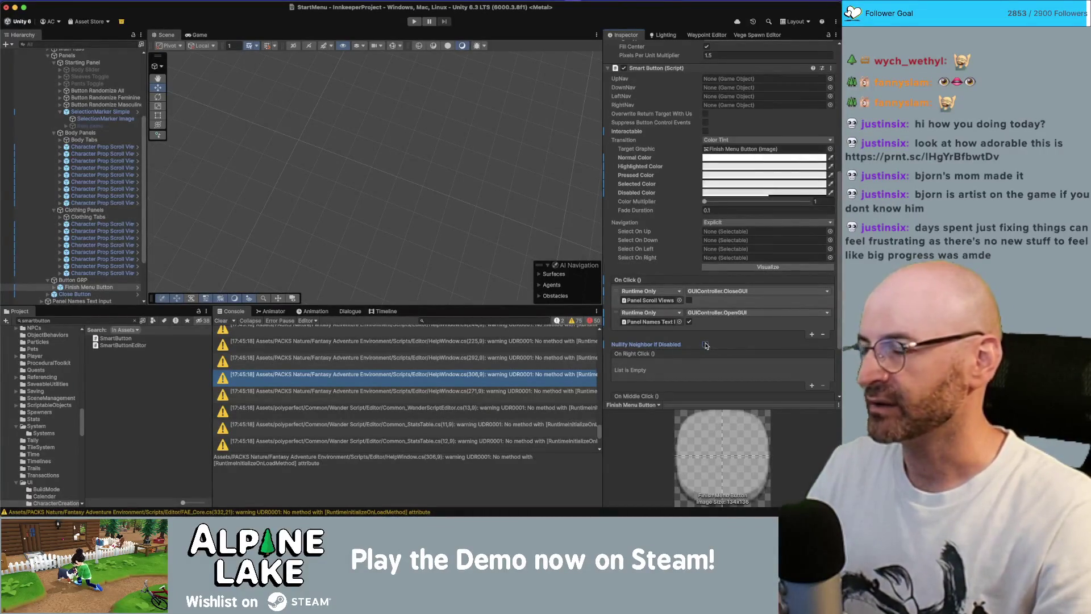
pyautogui.scroll(1, 699, 318)
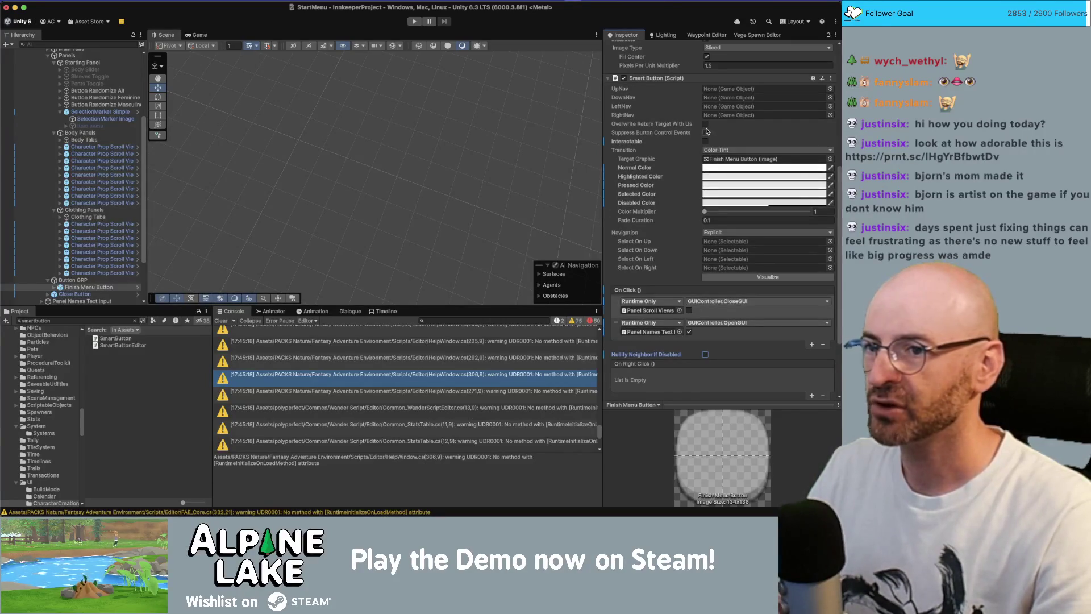
# Compare Button Randomize All and Randomize Feminine navigation settings, then enter Play mode
pyautogui.click(121, 175)
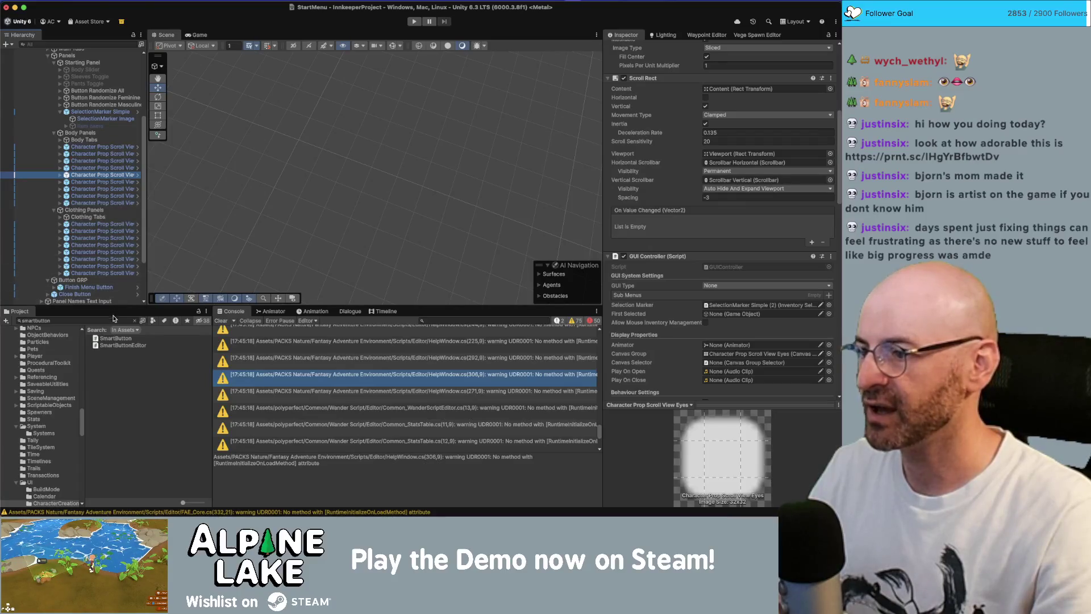
pyautogui.scroll(5, 113, 227)
pyautogui.click(111, 169)
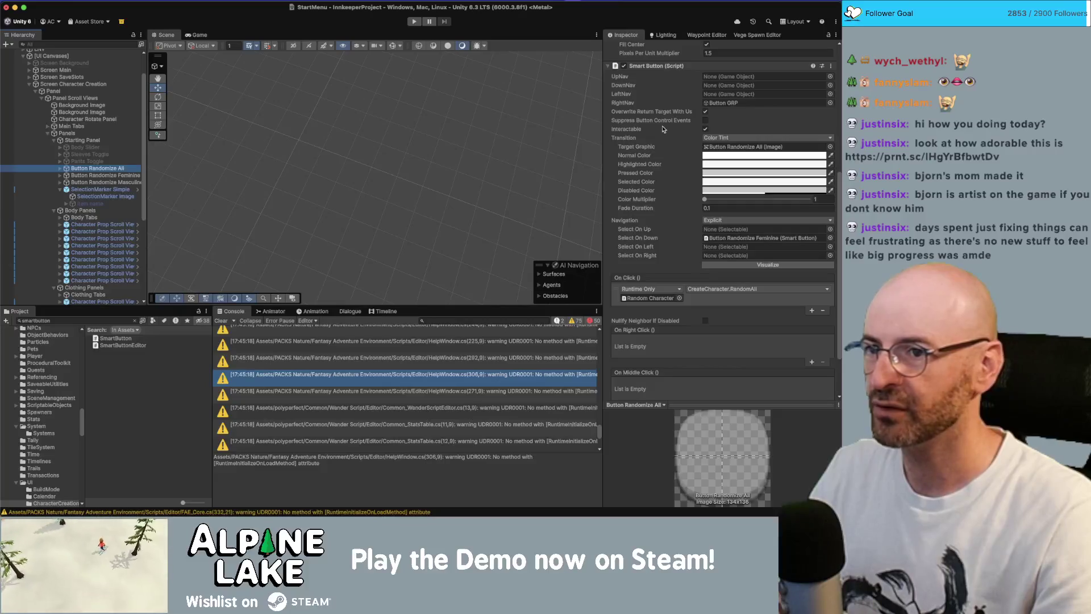
pyautogui.click(130, 176)
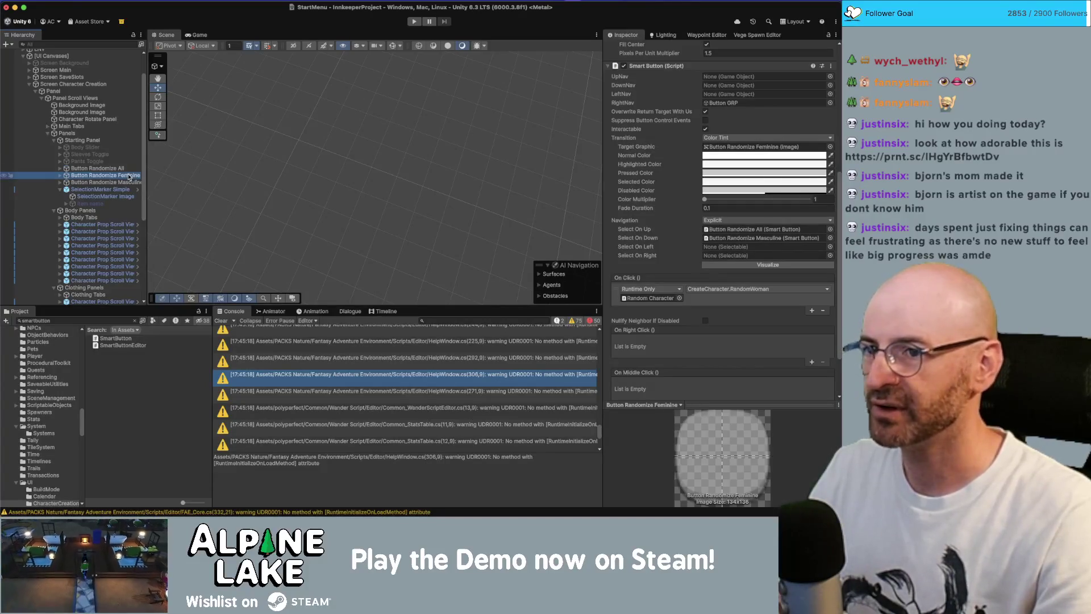
pyautogui.press('Up')
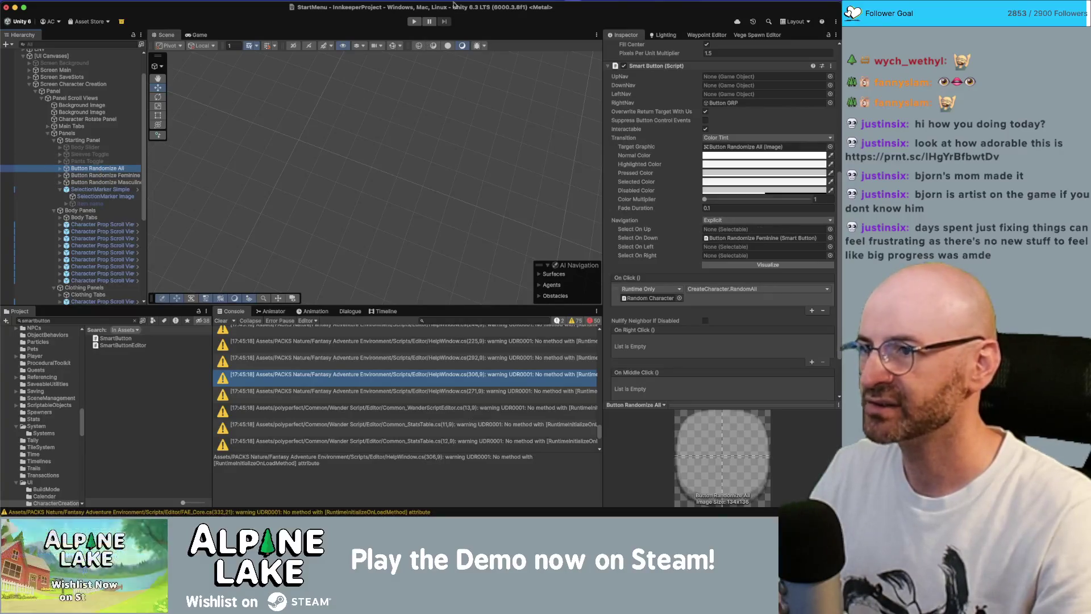
pyautogui.click(415, 22)
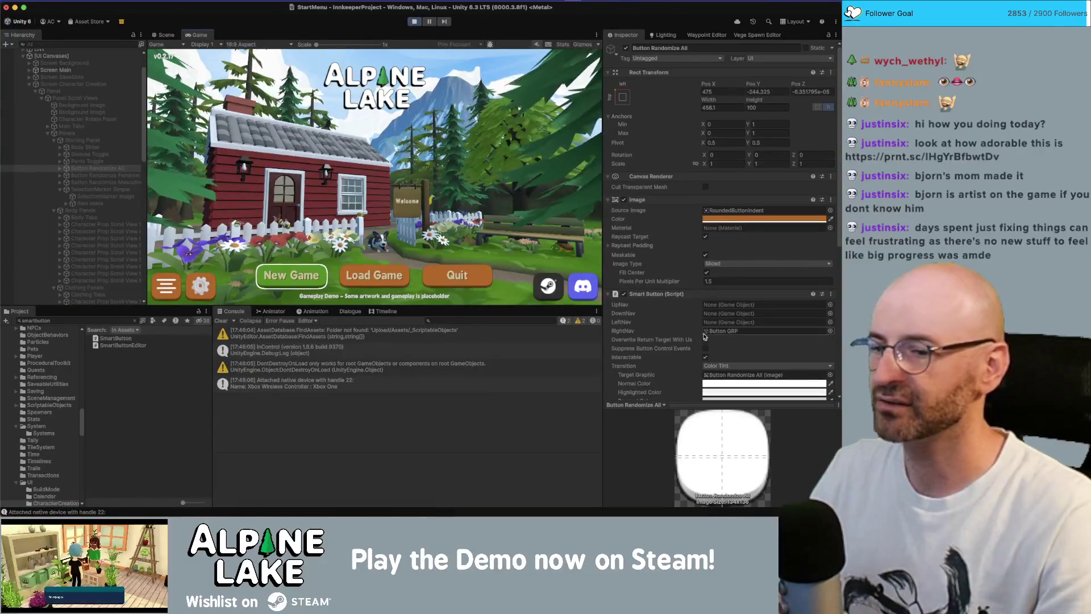
# In the running game, start a New Game, click Random All, and move focus to Finished
pyautogui.press('Return')
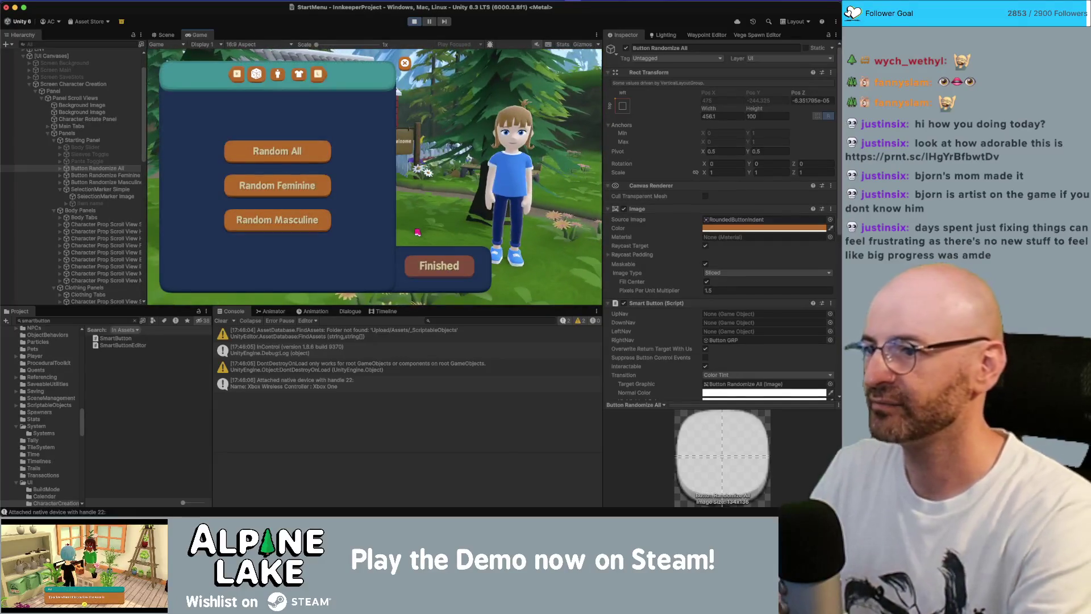
pyautogui.click(303, 157)
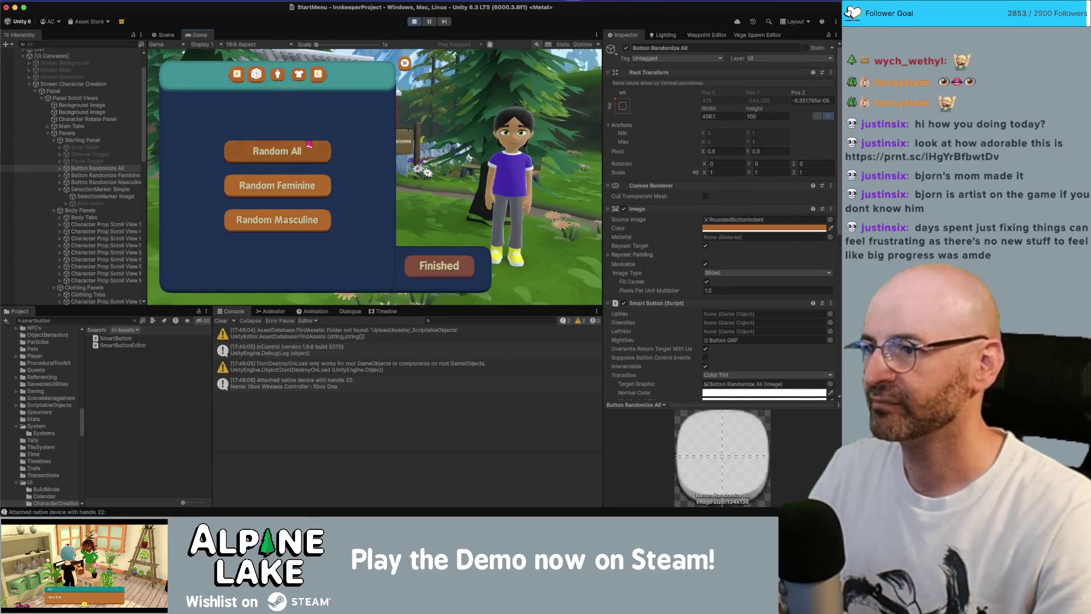
pyautogui.press('Right')
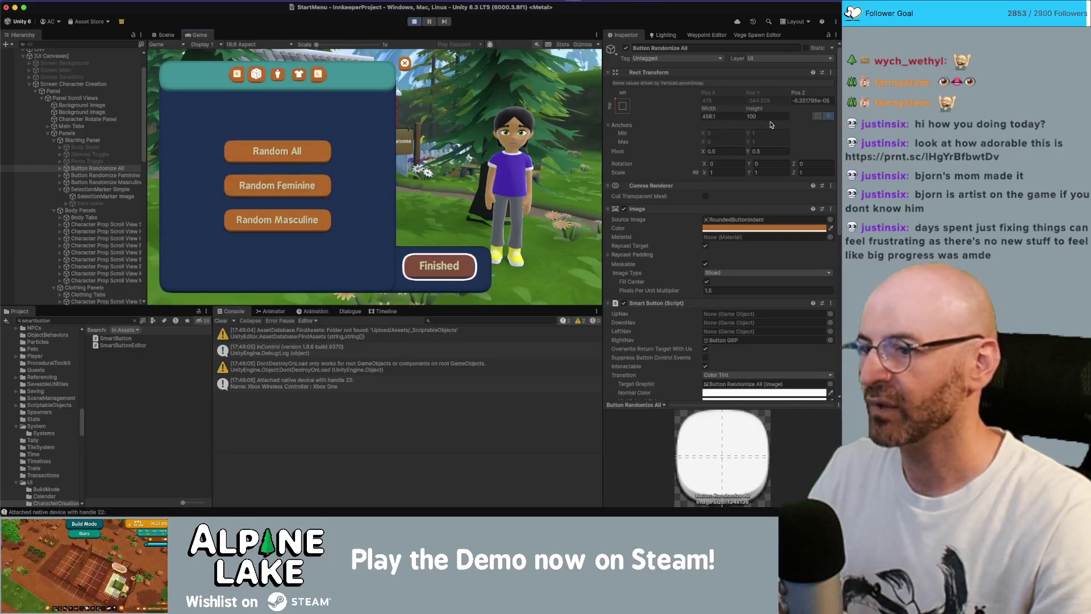
# Tick Interactable on the Finish Menu Button, then stop Play mode
pyautogui.scroll(-5, 764, 171)
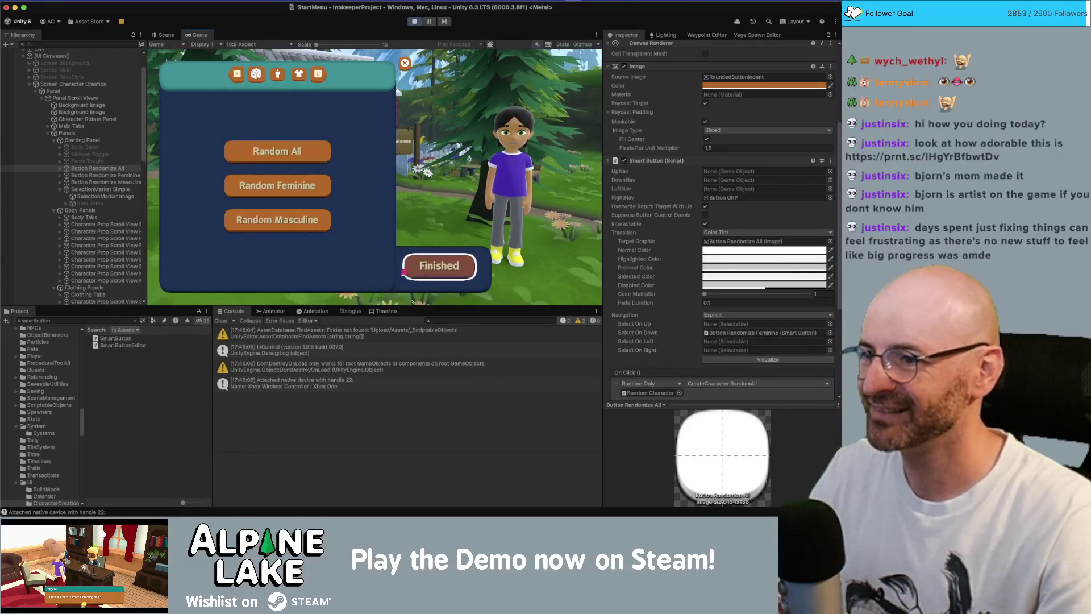
pyautogui.scroll(-5, 85, 170)
pyautogui.click(89, 192)
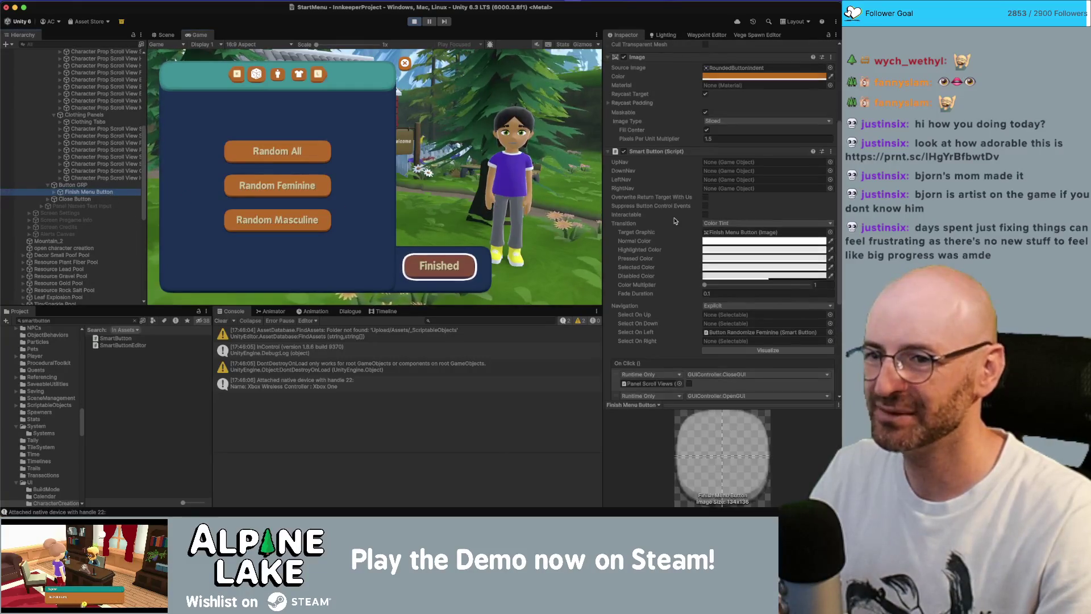
pyautogui.click(705, 214)
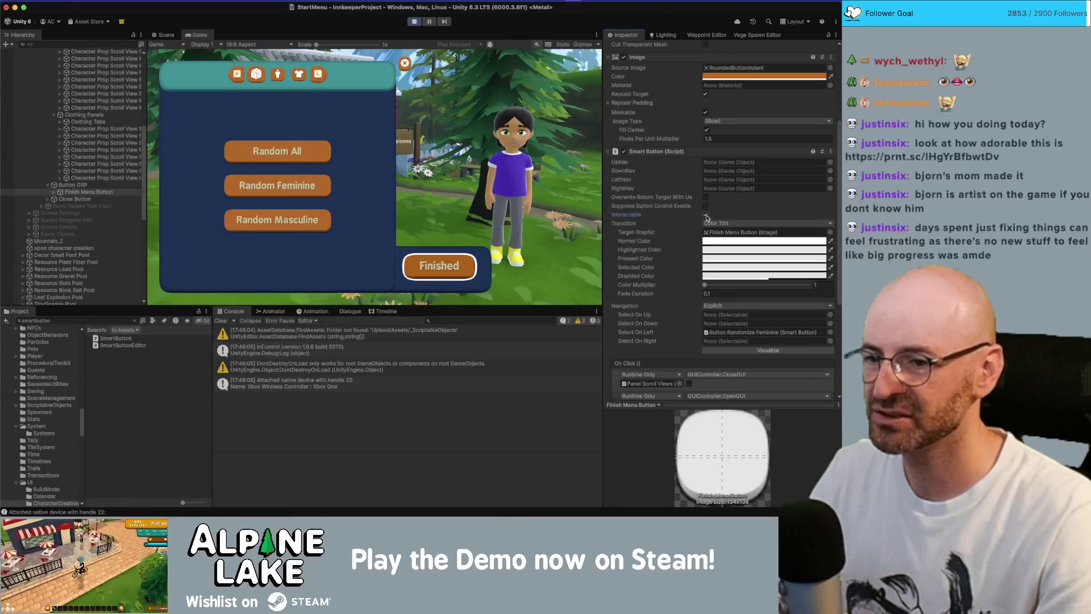
pyautogui.scroll(-5, 682, 308)
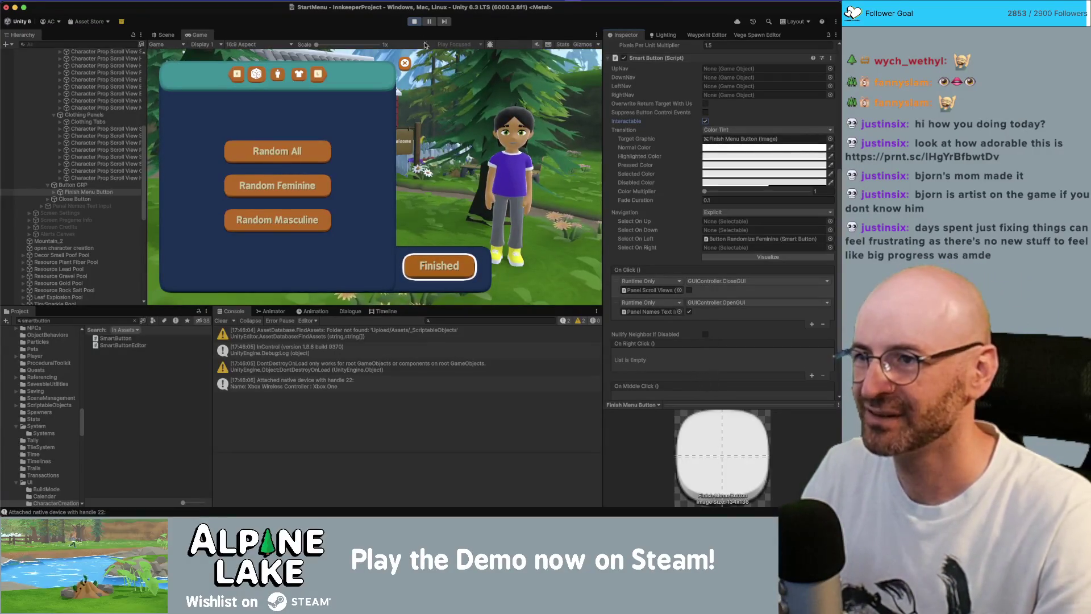
pyautogui.click(415, 22)
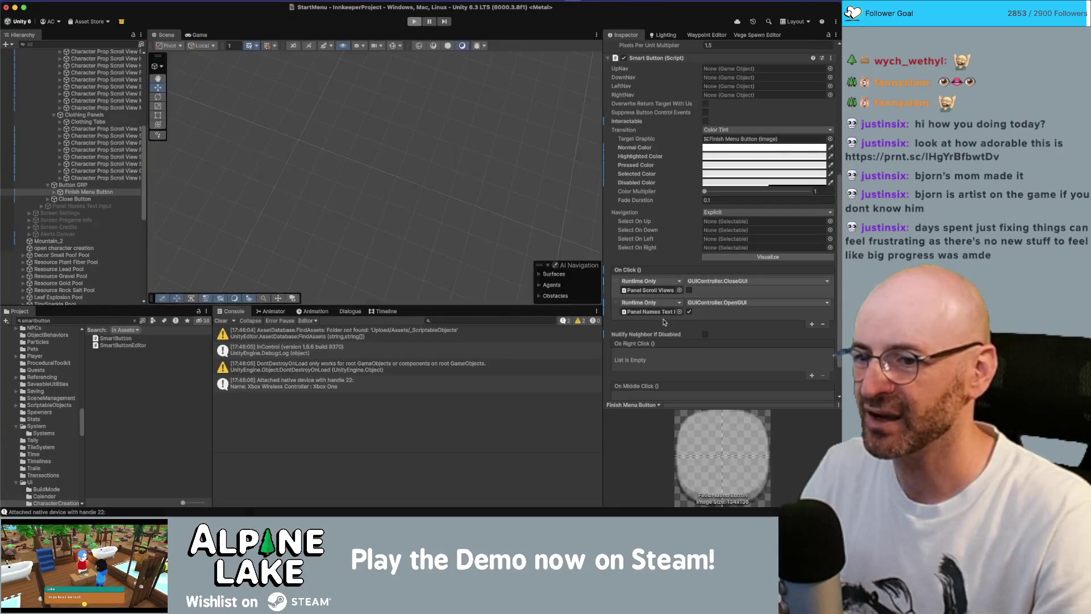
# Switch Nullify Neighbor If Disabled back on in the Finish Menu Button's Smart Button component
pyautogui.click(689, 335)
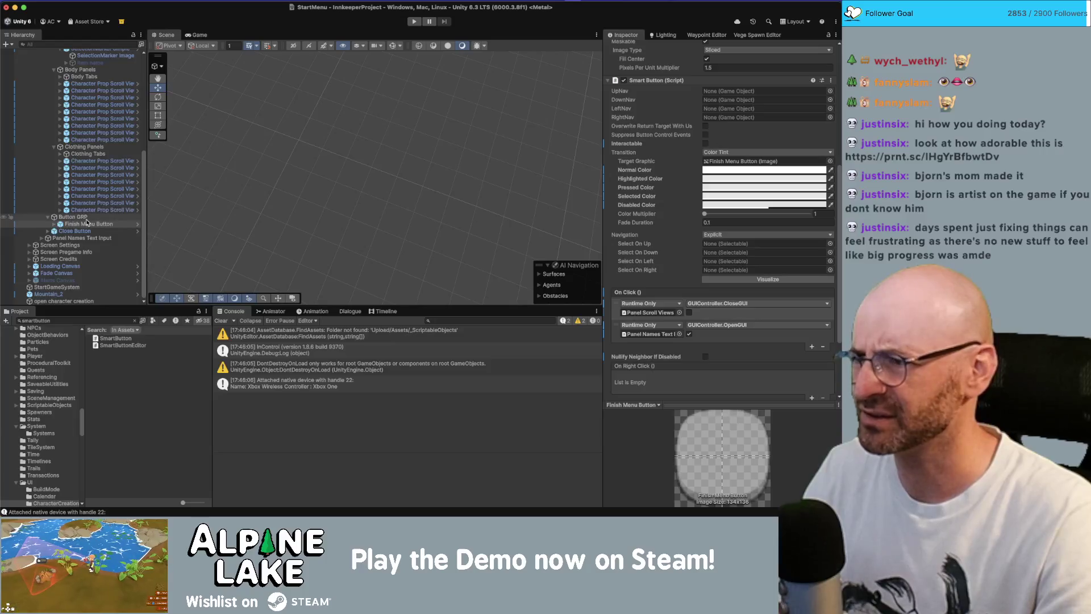
pyautogui.scroll(-4, 762, 200)
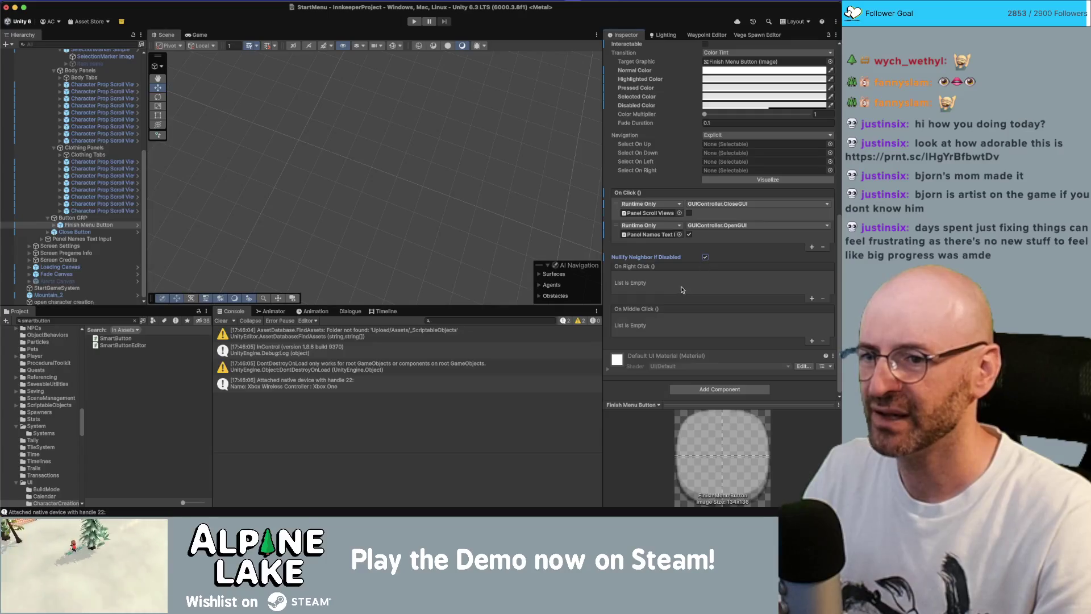
pyautogui.scroll(8, 682, 289)
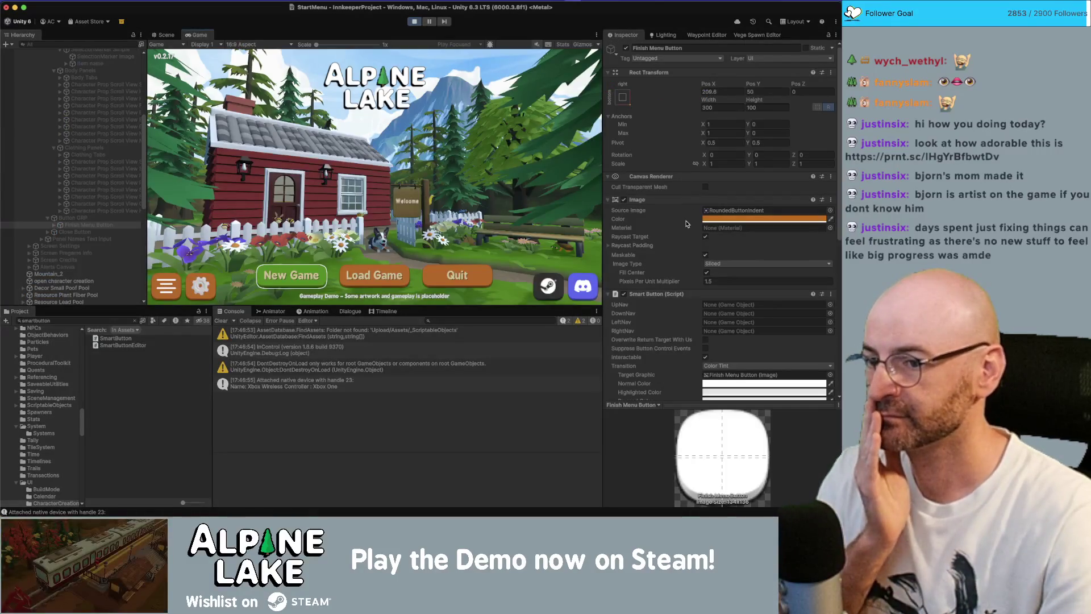
# Start a New Game, finish character creation, and start another New Game
pyautogui.scroll(-10, 686, 230)
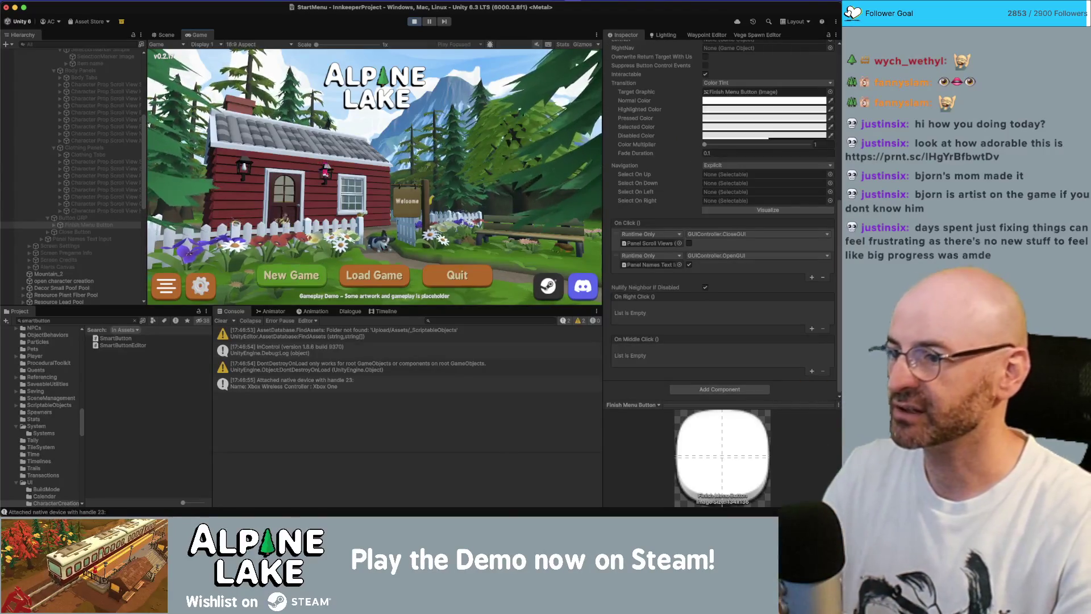
pyautogui.click(312, 277)
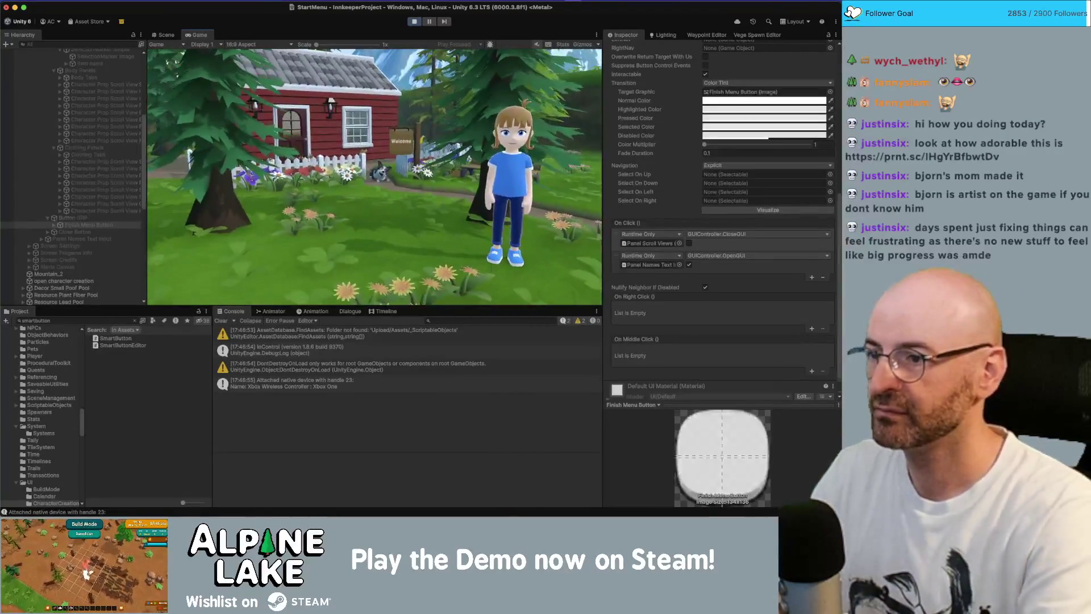
pyautogui.click(439, 265)
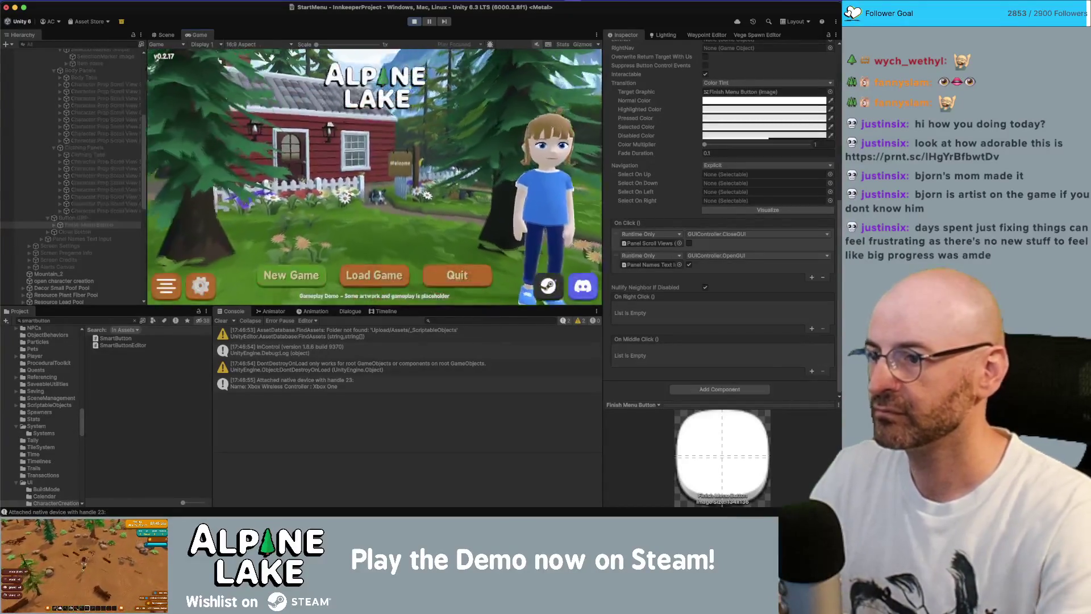
pyautogui.click(288, 275)
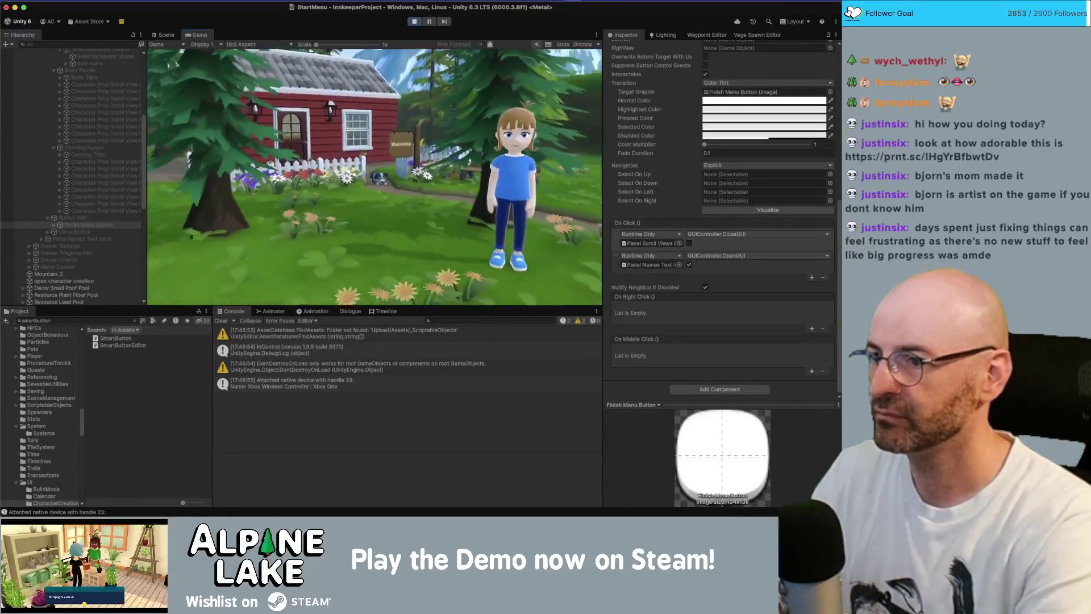
# Check that moving left from Finished reaches Random All and the fifth skin-tone swatch
pyautogui.press('Left')
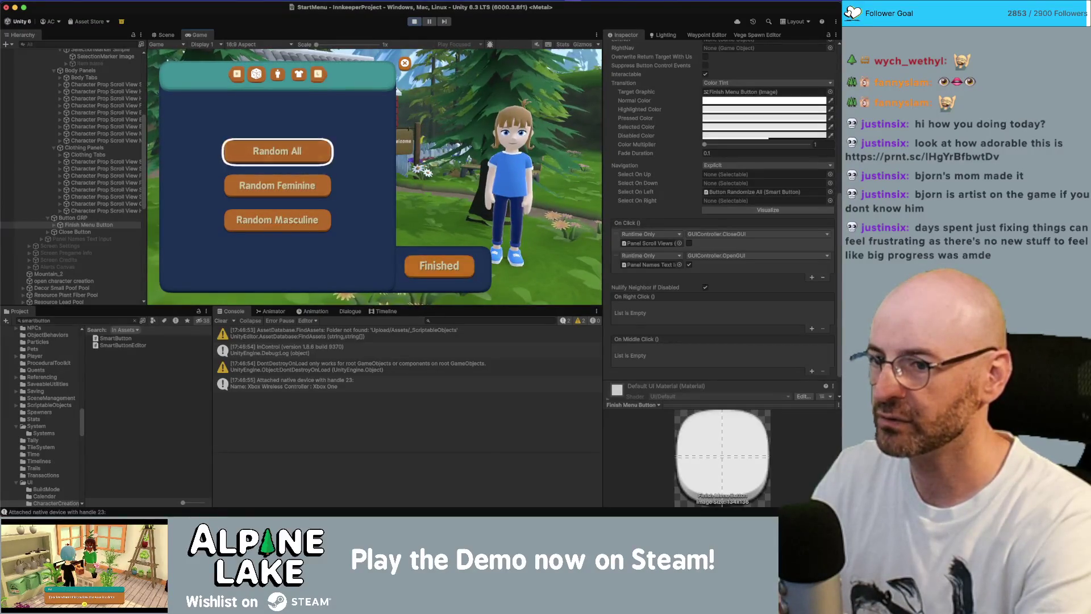
pyautogui.press('Down')
pyautogui.press('Up')
pyautogui.press('e')
pyautogui.press('Right')
pyautogui.press('Right')
pyautogui.press('Right')
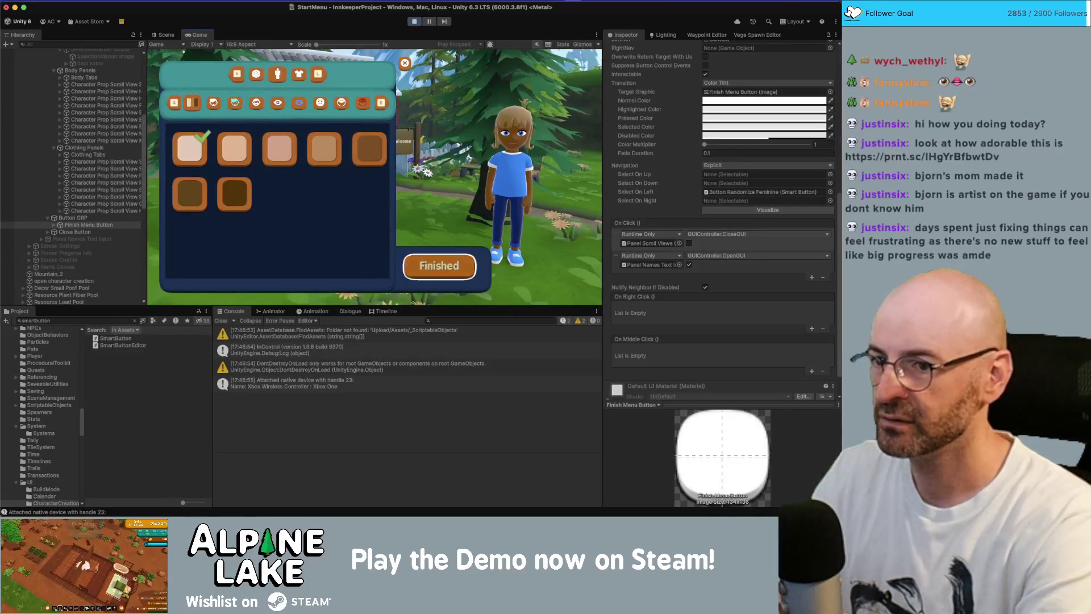
pyautogui.press('Left')
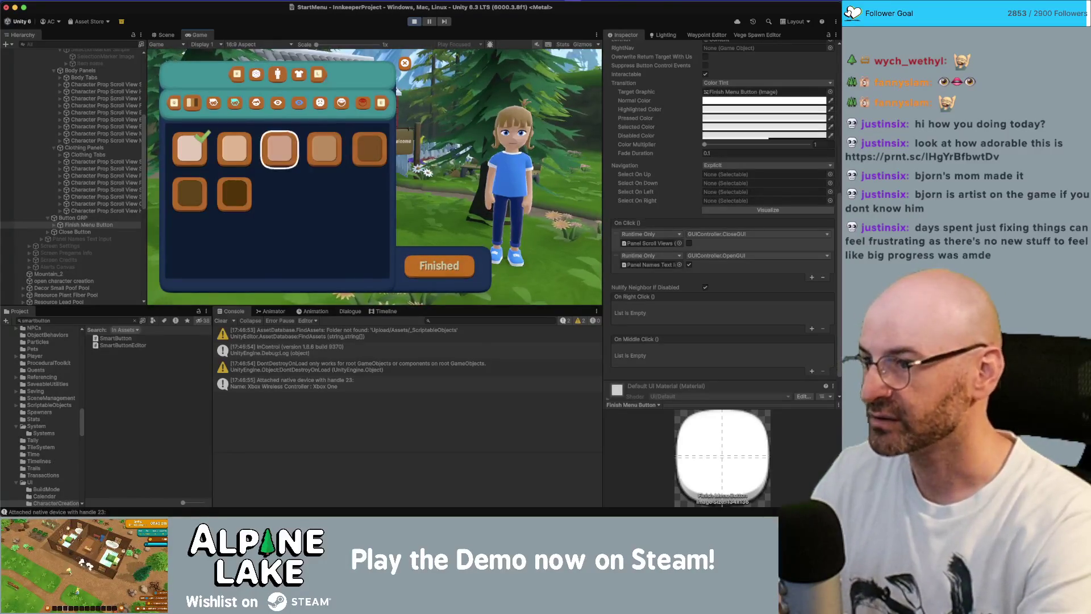
# Flip between shirt, skin and randomize tabs and randomize the character
pyautogui.press('e')
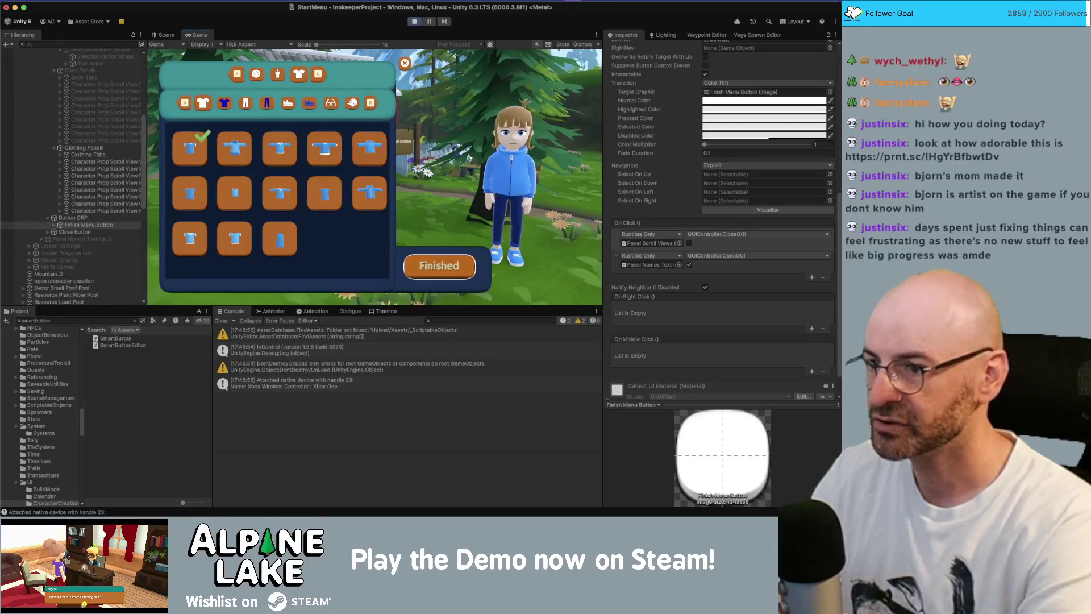
pyautogui.press('q')
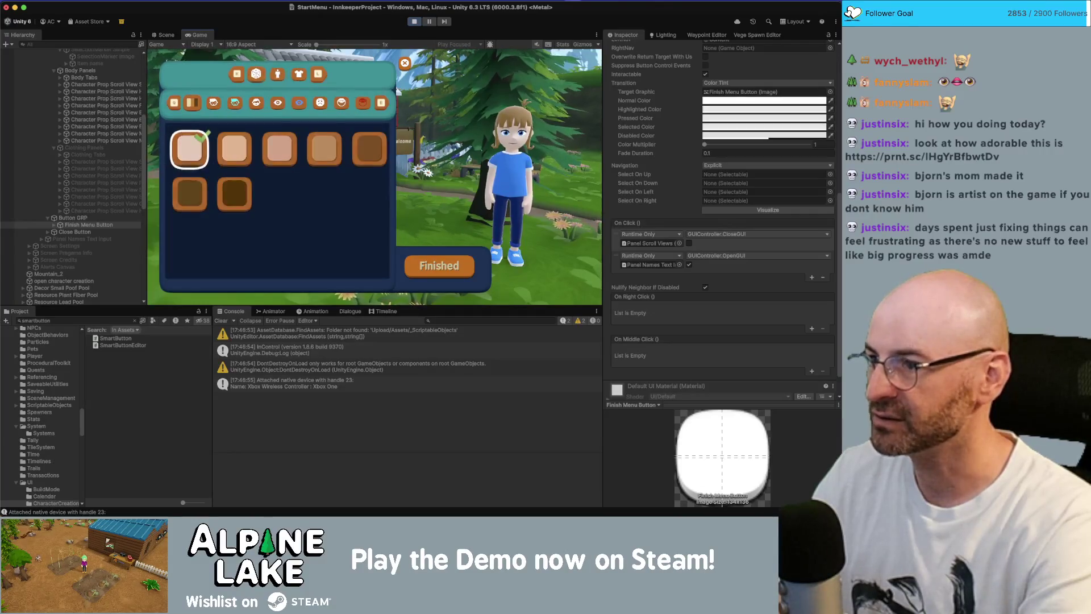
pyautogui.press('q')
pyautogui.press('Up')
pyautogui.press('Up')
pyautogui.press('Up')
pyautogui.press('Return')
pyautogui.press('e')
# Cycle between skin swatches and randomize options, stepping through Random Feminine and Random All
pyautogui.press('Right')
pyautogui.press('Right')
pyautogui.press('Right')
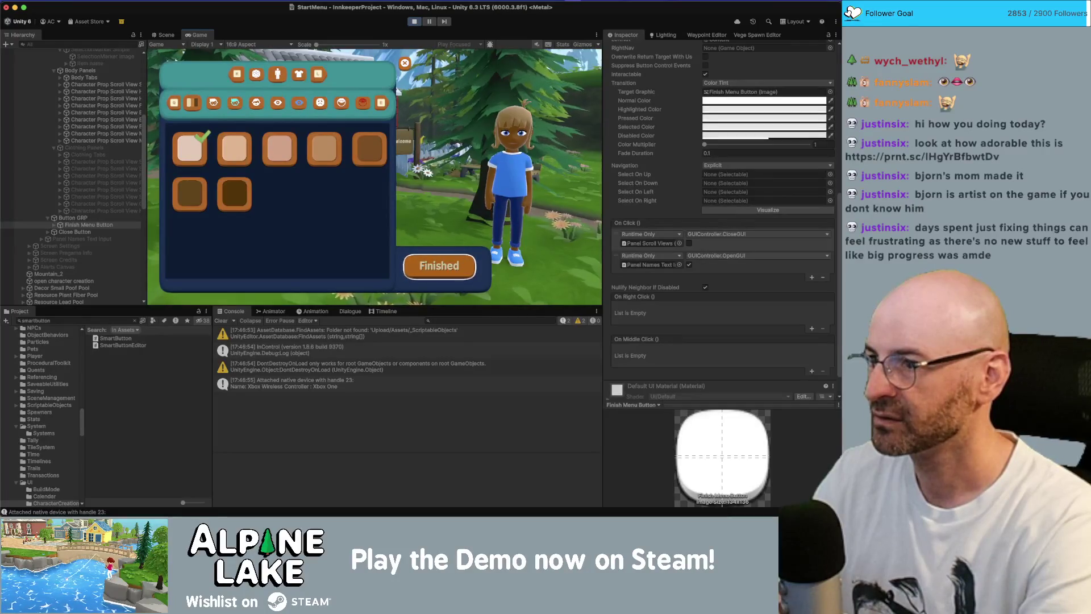
pyautogui.press('q')
pyautogui.press('Down')
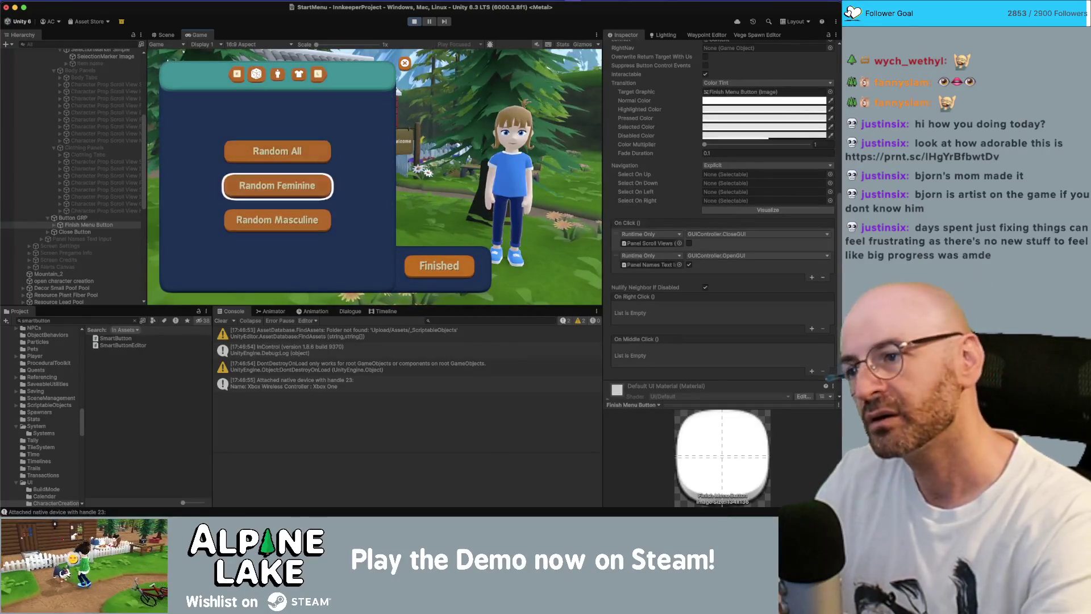
pyautogui.press('Up')
pyautogui.press('e')
pyautogui.press('Right')
pyautogui.press('Right')
pyautogui.press('Right')
pyautogui.press('Right')
pyautogui.press('q')
pyautogui.press('e')
pyautogui.press('q')
pyautogui.press('Down')
pyautogui.press('e')
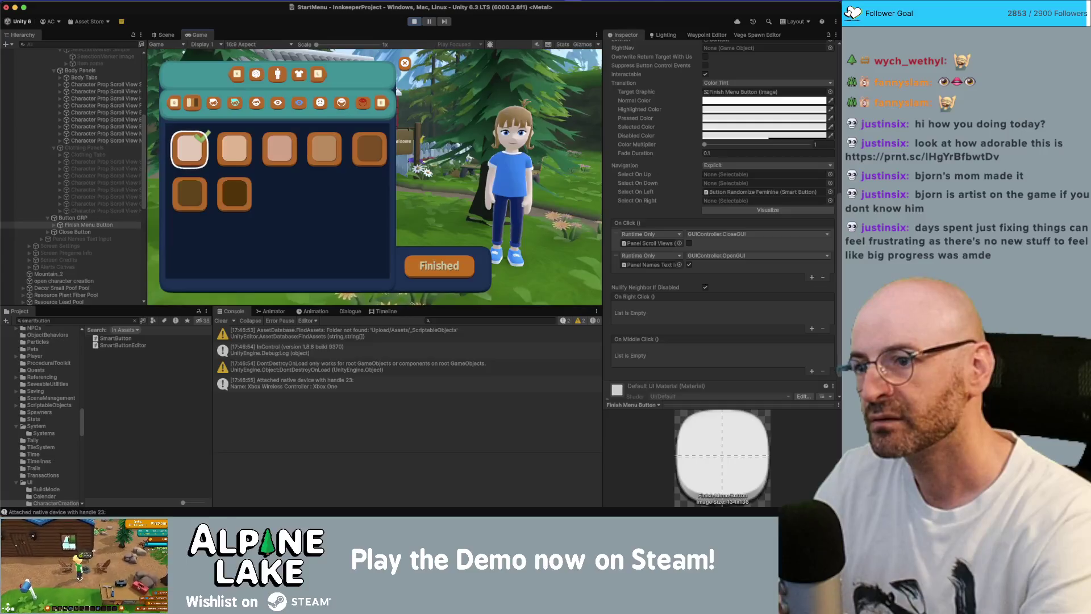
# On the randomize panel, move left from Finished to Random Feminine, then down to Random Masculine
pyautogui.press('q')
pyautogui.press('Left')
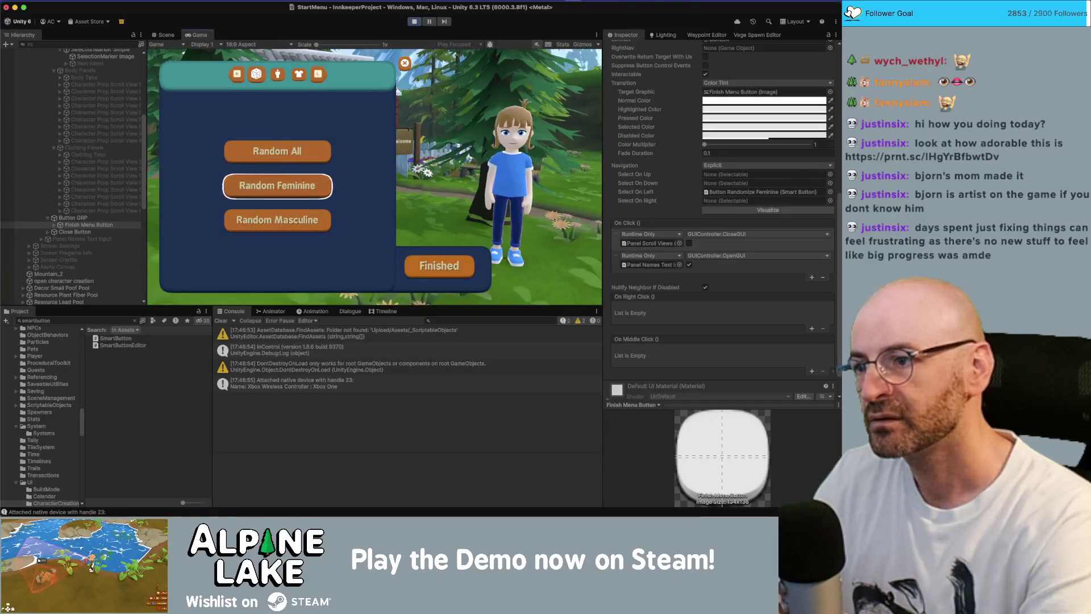
pyautogui.press('e')
pyautogui.press('q')
pyautogui.press('Right')
pyautogui.press('Left')
pyautogui.press('Down')
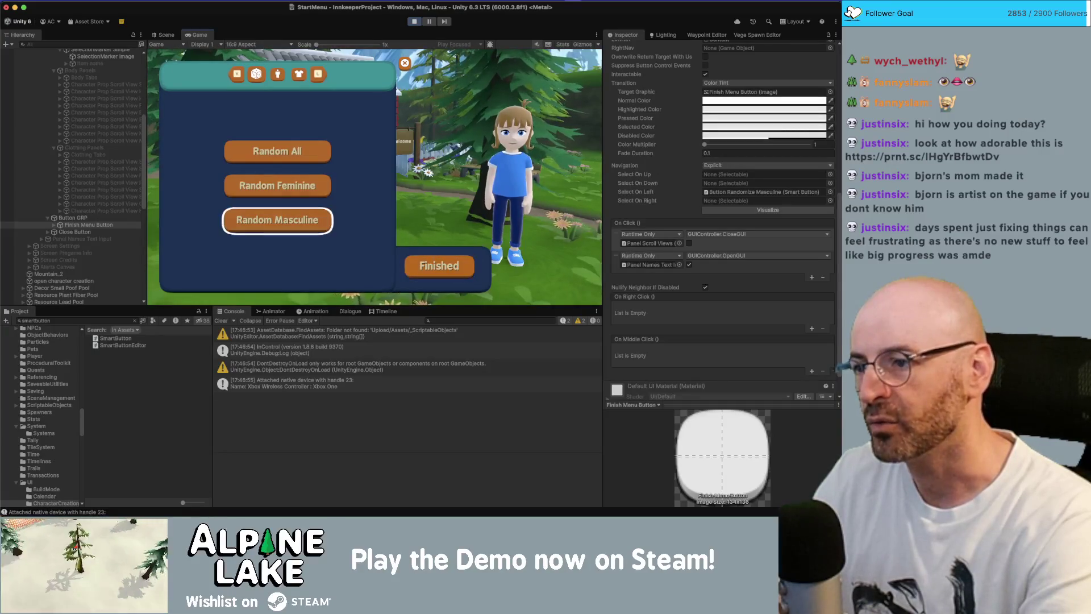
pyautogui.press('e')
# Make the character's hair green, then pick Random All
pyautogui.press('e')
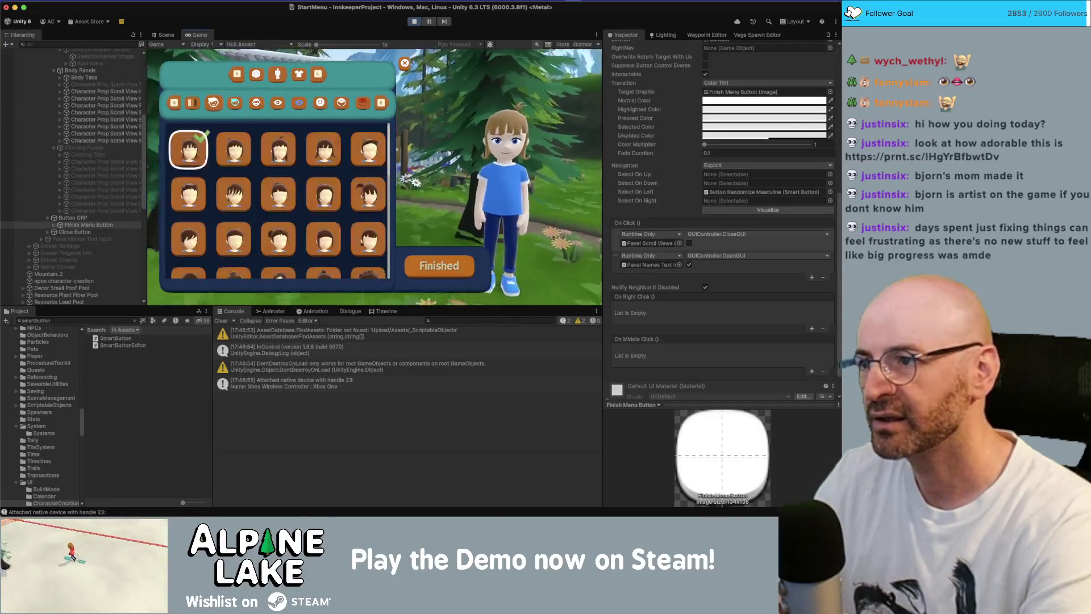
pyautogui.press('e')
pyautogui.press('Right')
pyautogui.press('Right')
pyautogui.press('Right')
pyautogui.click(370, 239)
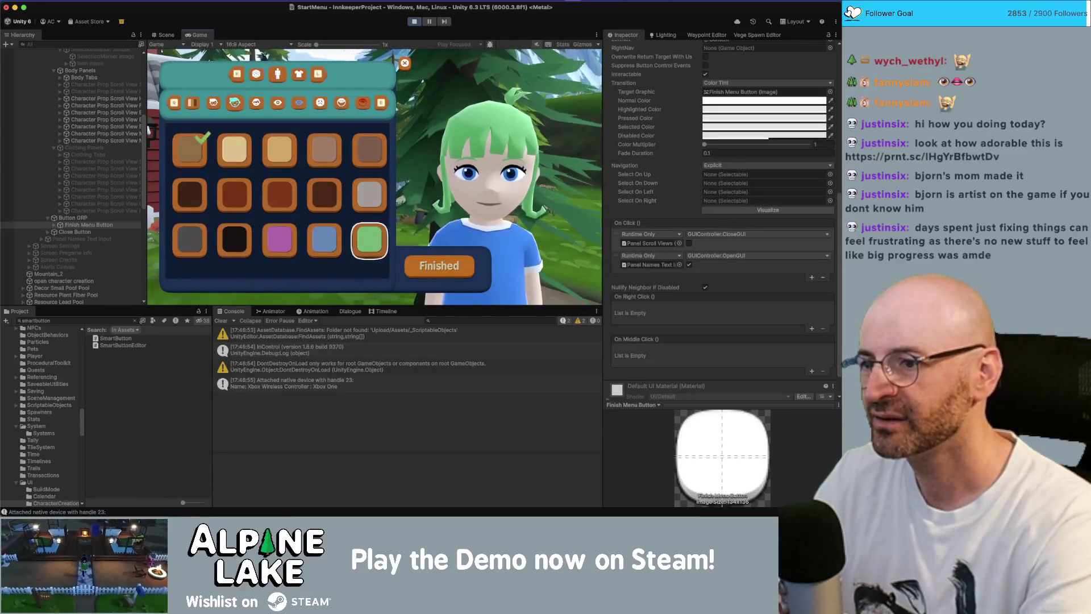
pyautogui.press('Right')
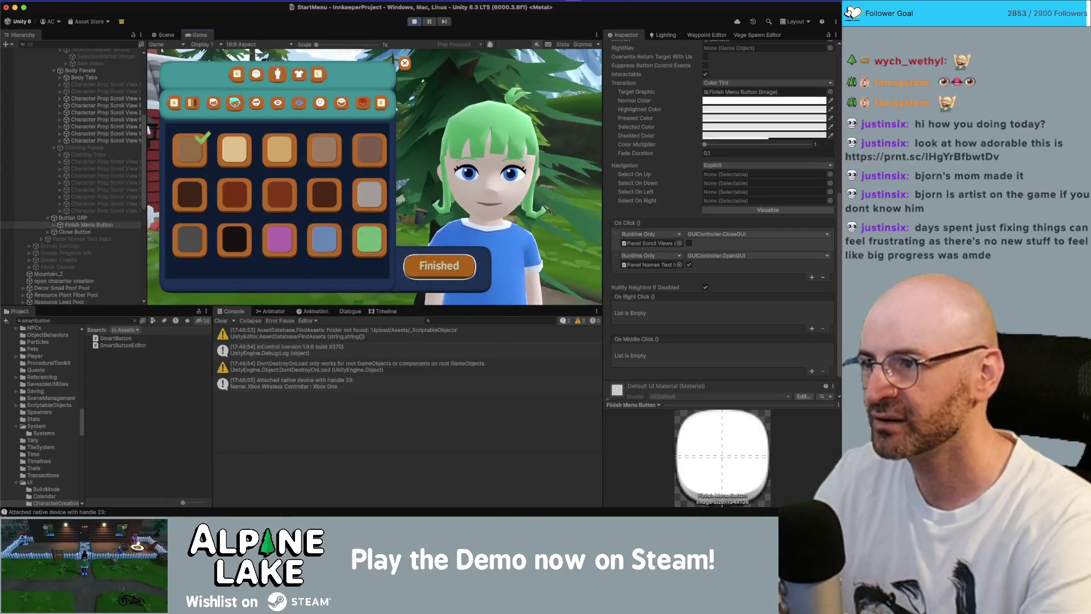
pyautogui.press('q')
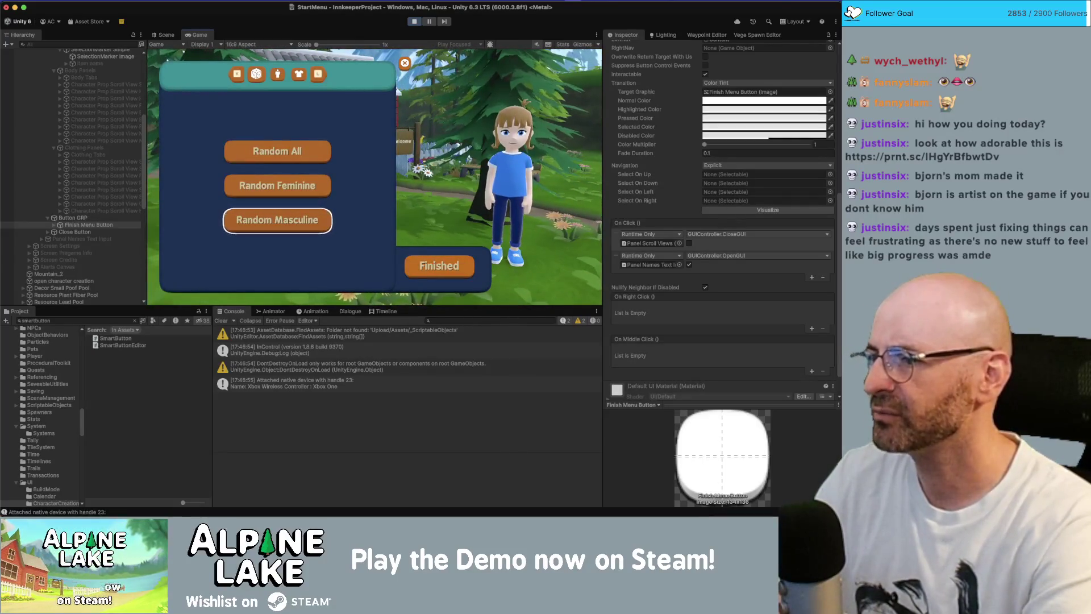
pyautogui.click(277, 150)
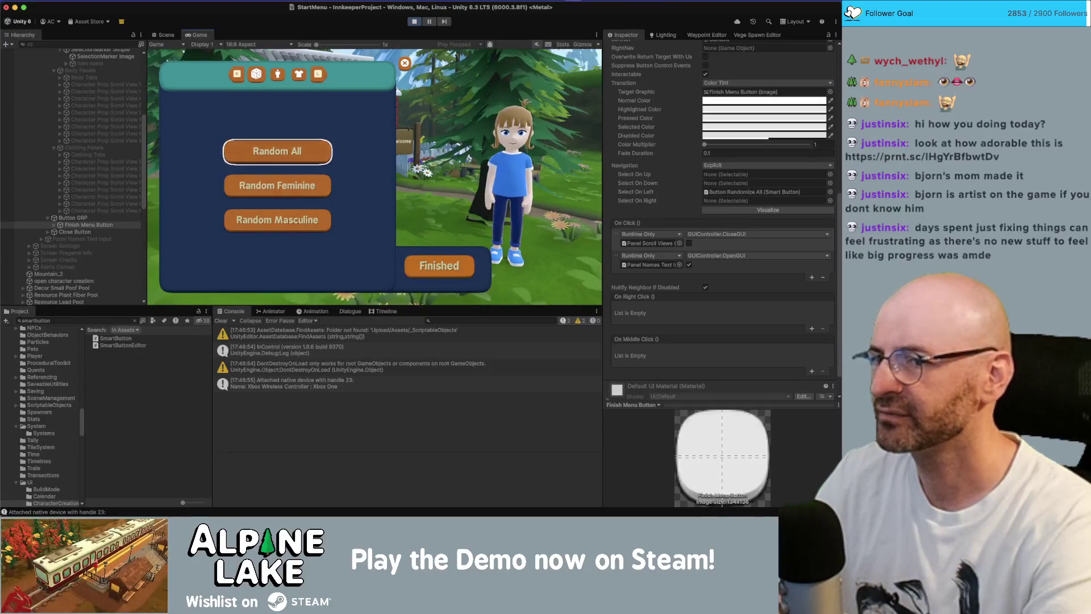
# Cycle categories to the shirt options and dress the character in the blue hoodie
pyautogui.press('e')
pyautogui.press('q')
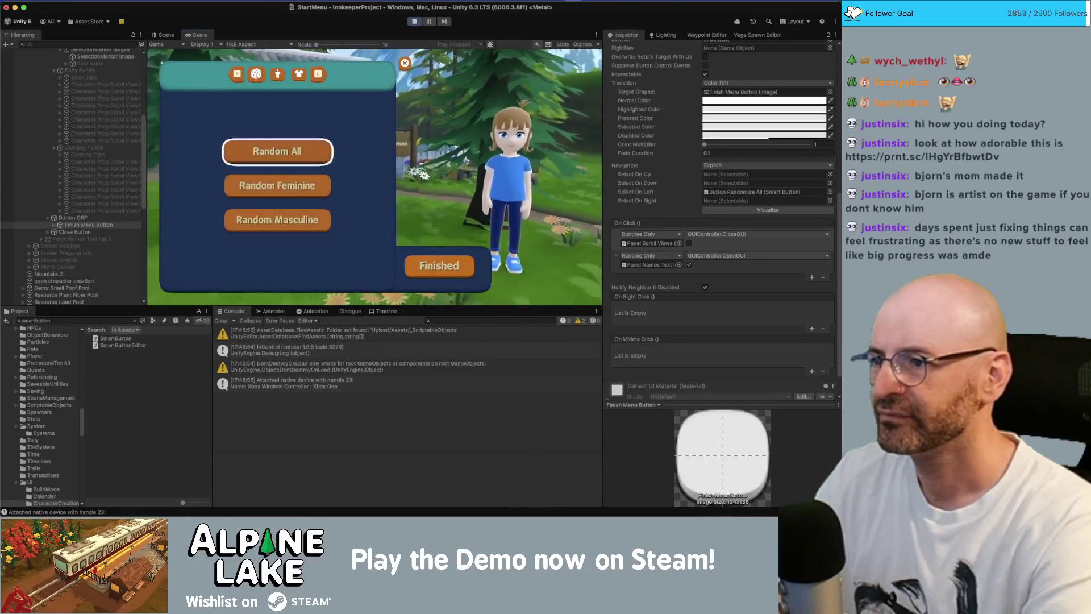
pyautogui.press('e')
pyautogui.press('q')
pyautogui.press('e')
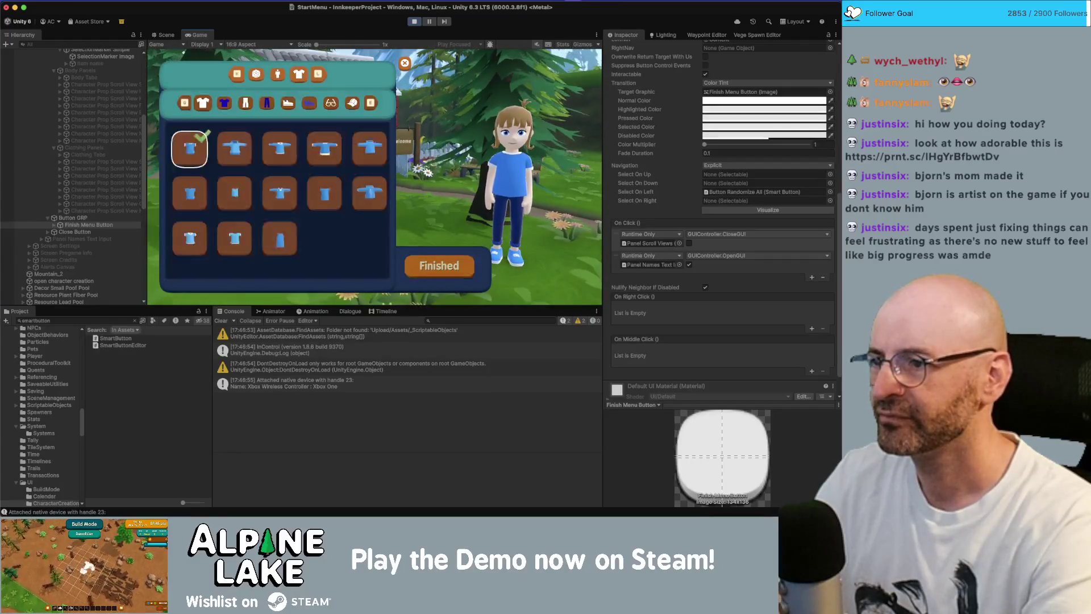
pyautogui.press('q')
pyautogui.press('e')
pyautogui.press('Right')
pyautogui.press('Right')
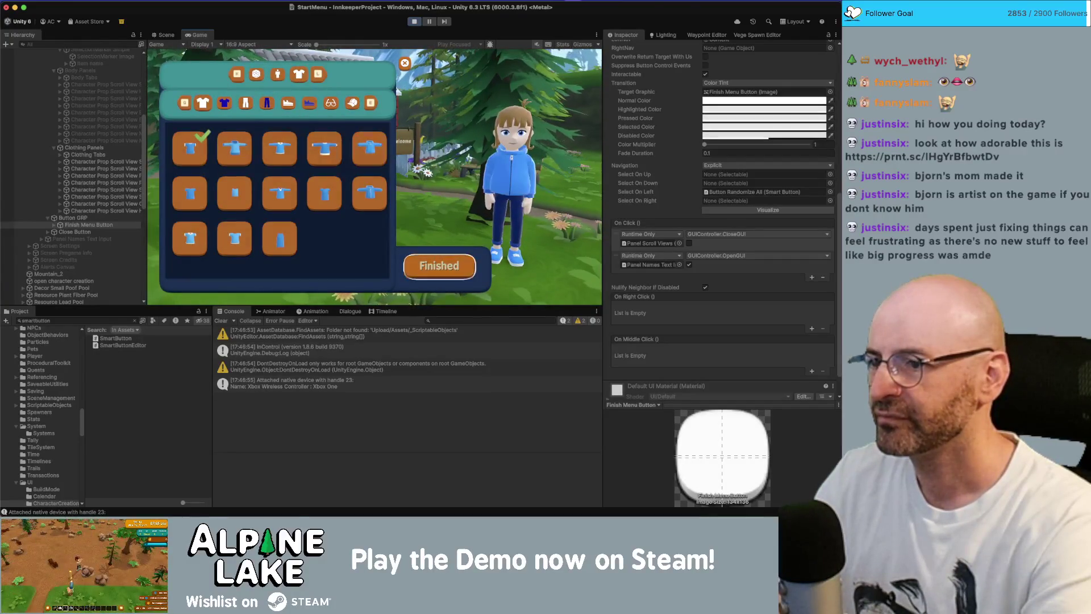
# Change the hair colour to blonde, then to light brown
pyautogui.press('q')
pyautogui.press('Right')
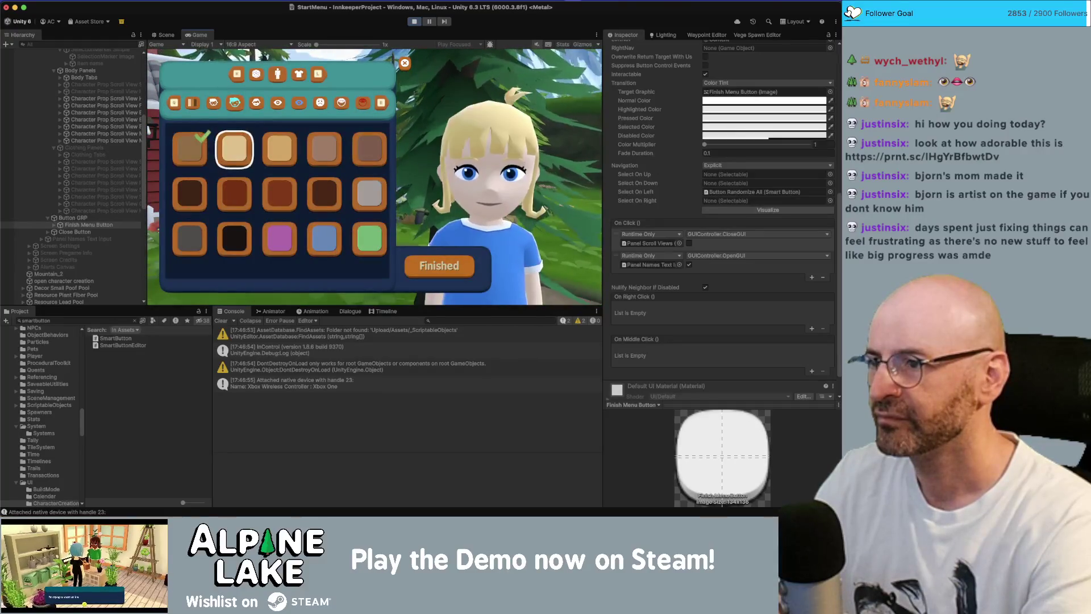
pyautogui.press('Left')
pyautogui.press('Right')
pyautogui.press('Right')
pyautogui.press('Right')
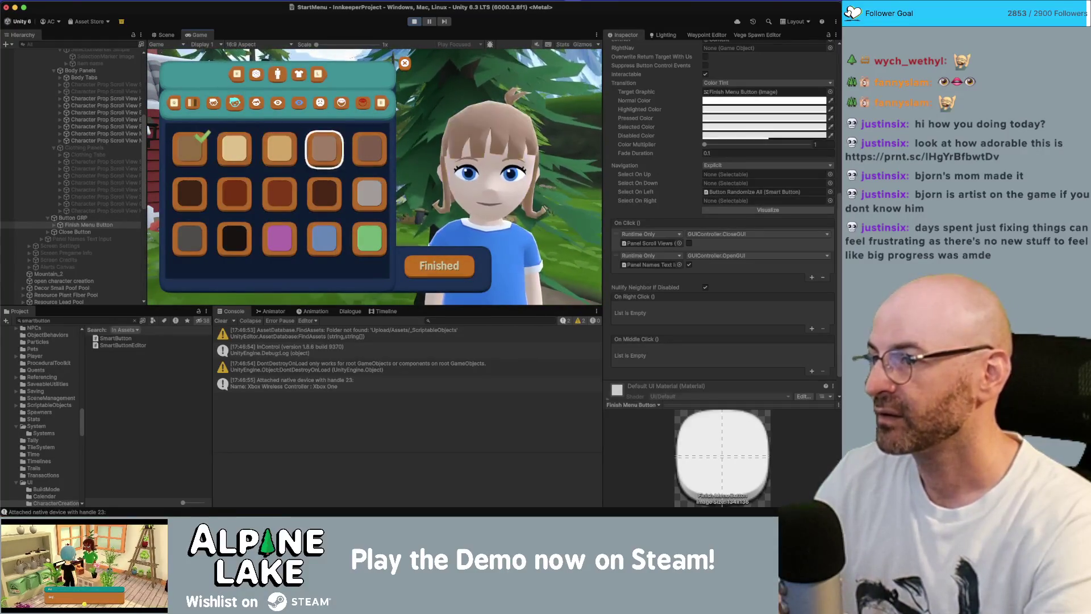
pyautogui.press('q')
pyautogui.press('Right')
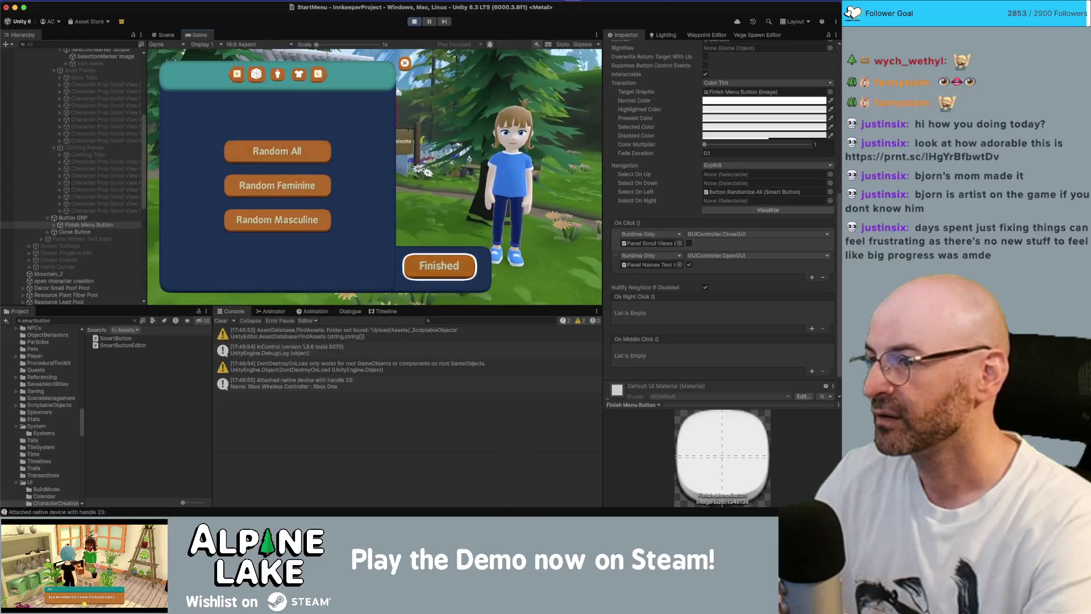
# Set the hair back to green and confirm moving left from Finished reaches the green swatch
pyautogui.press('e')
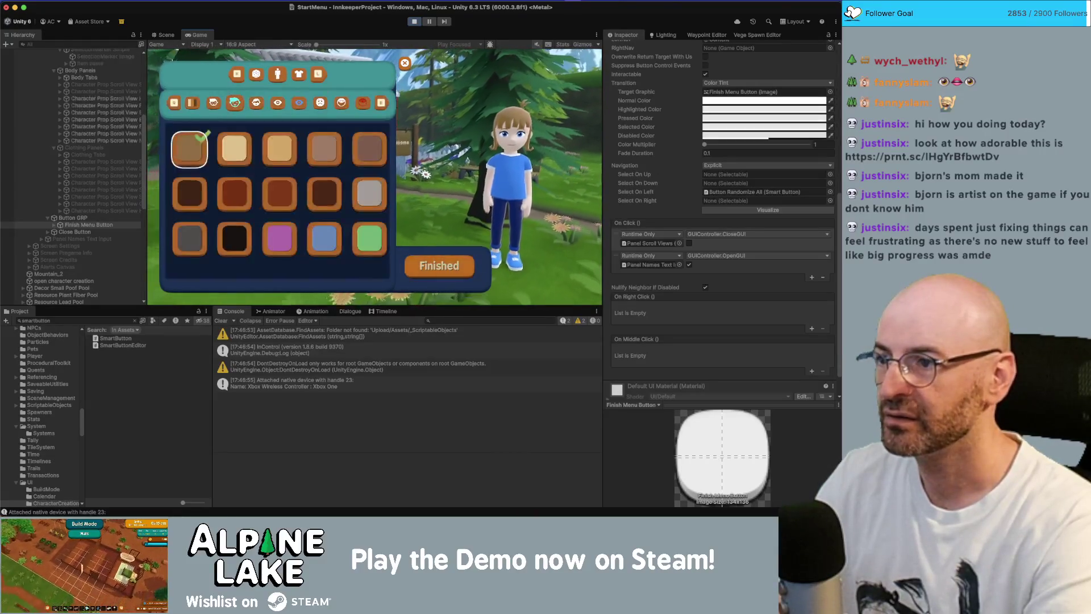
pyautogui.press('Right')
pyautogui.press('Left')
pyautogui.press('Left')
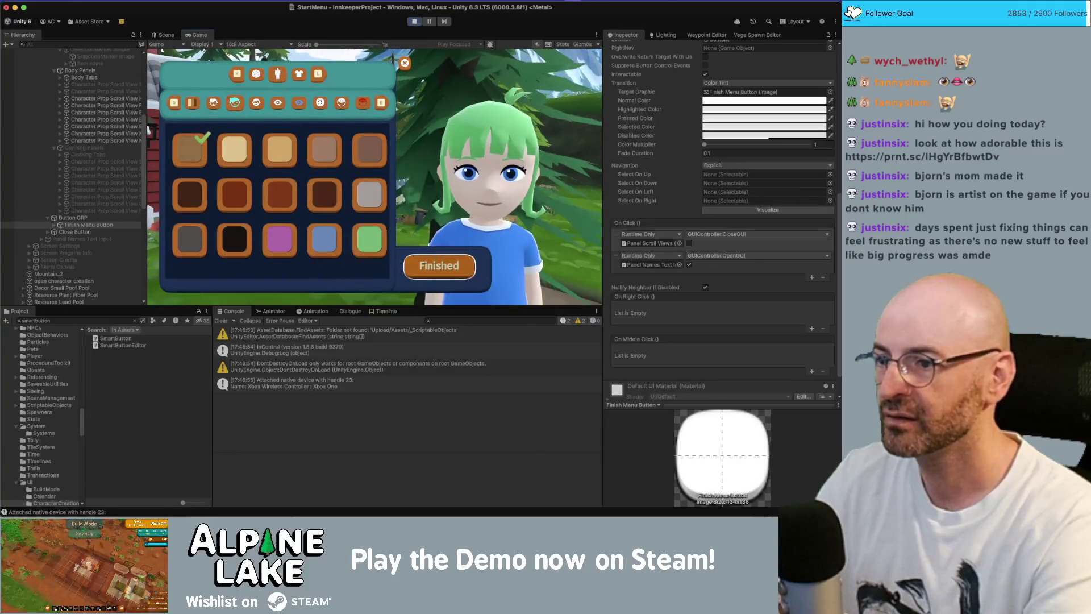
pyautogui.press('q')
pyautogui.press('Right')
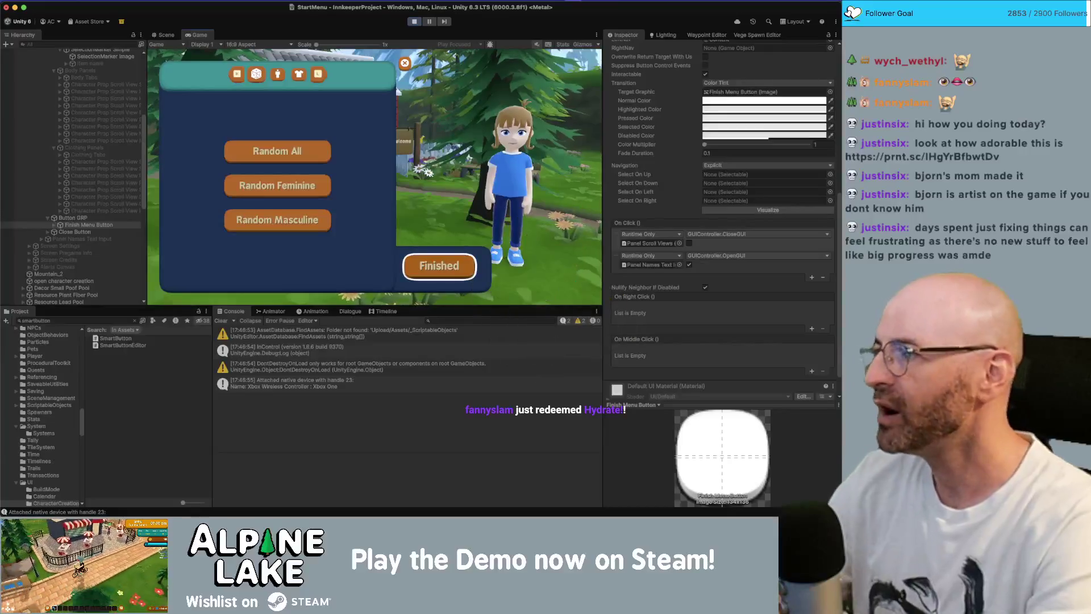
pyautogui.press('e')
pyautogui.press('Right')
pyautogui.press('Right')
pyautogui.press('Right')
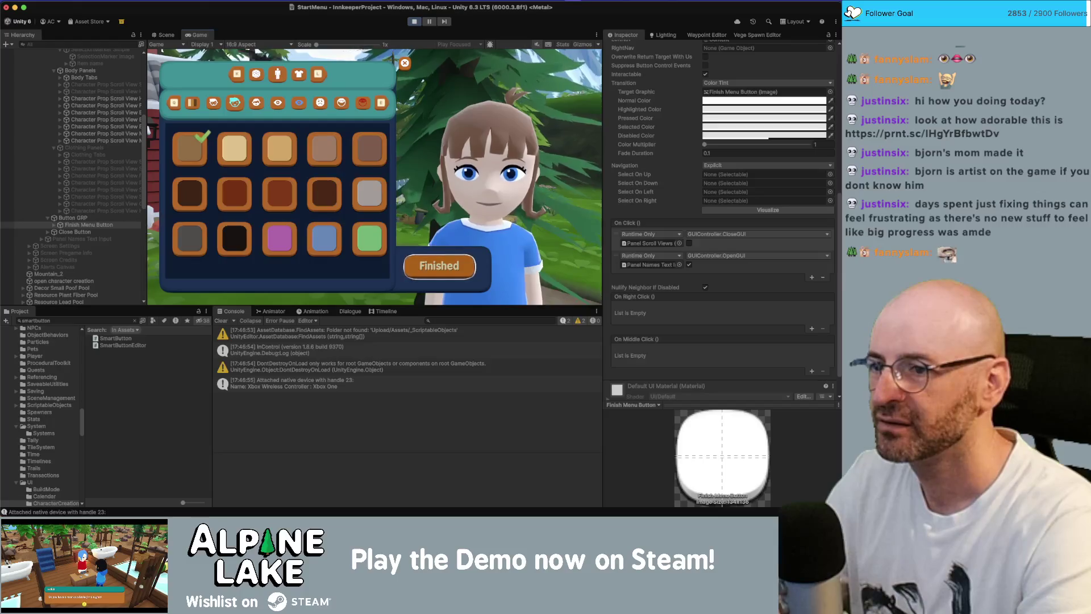
pyautogui.press('Up')
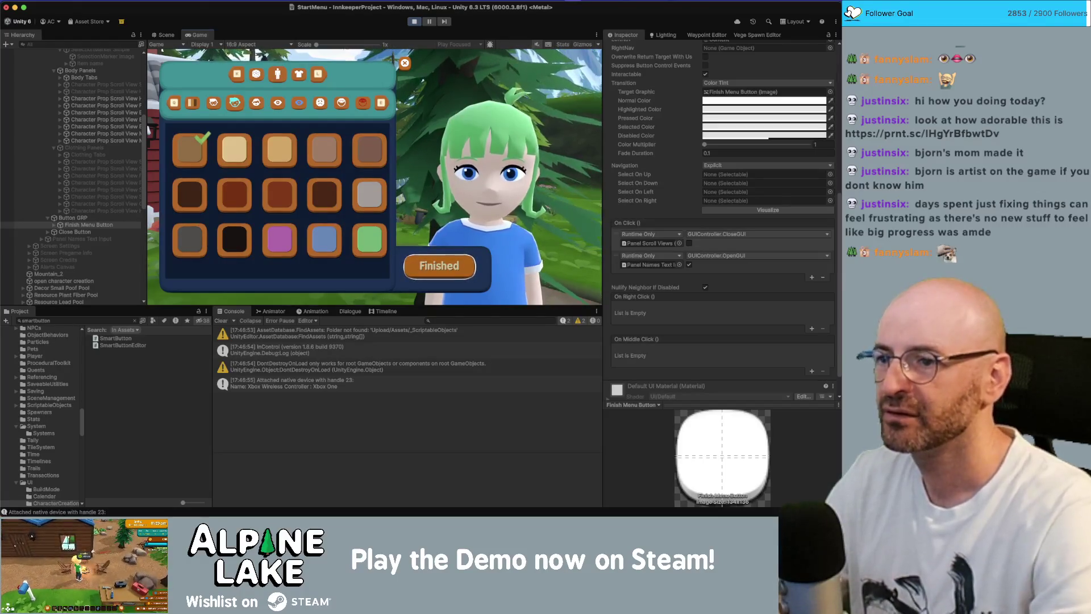
# Check the Finished button's LeftNav targets Content, test moving left, and find Starting Panel in the Hierarchy
pyautogui.scroll(3, 731, 233)
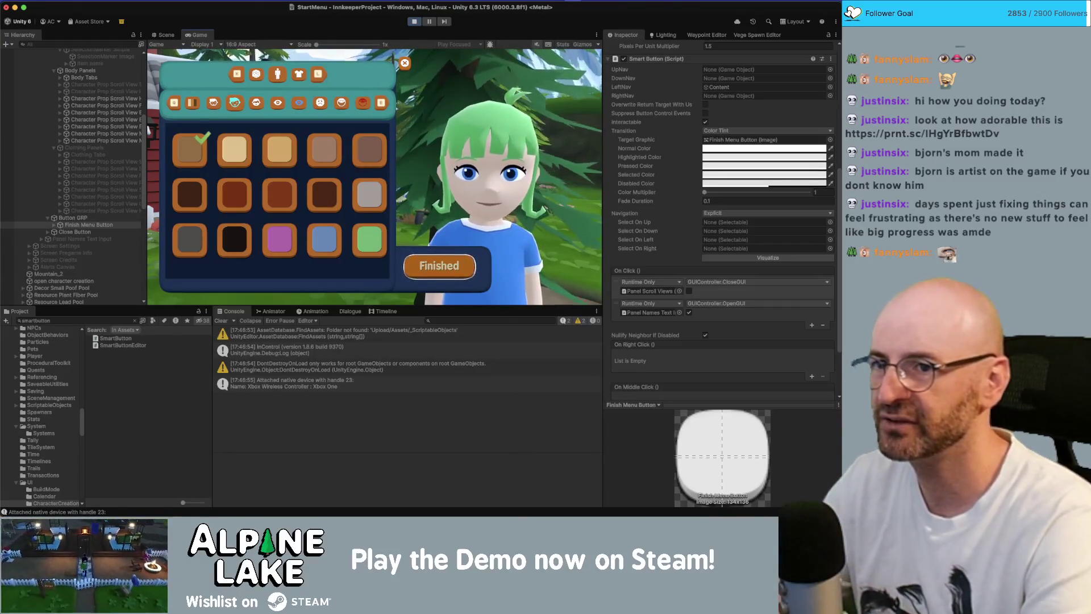
pyautogui.press('Left')
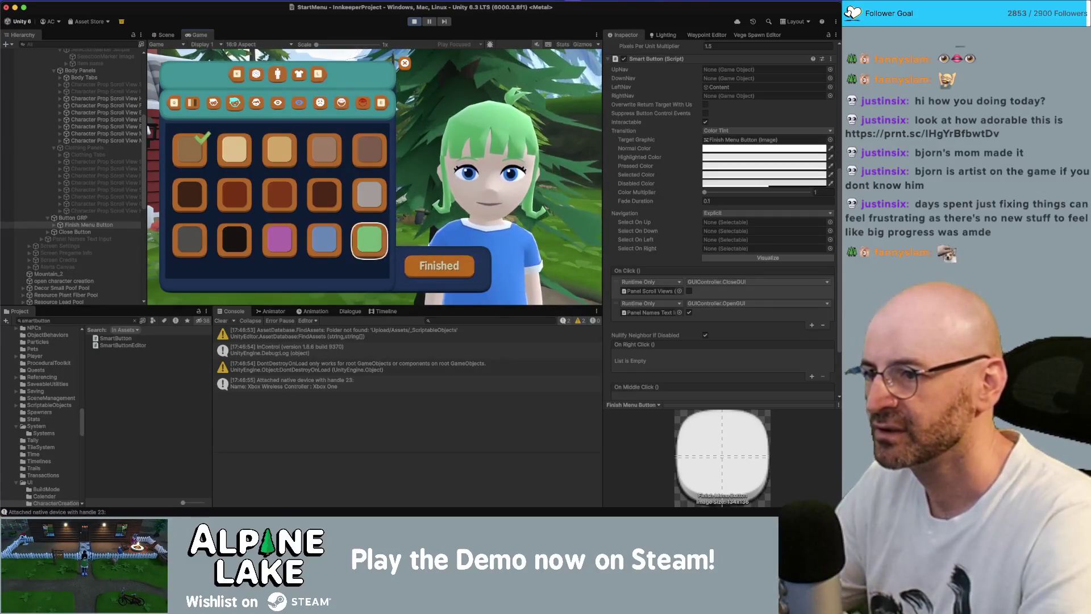
pyautogui.press('q')
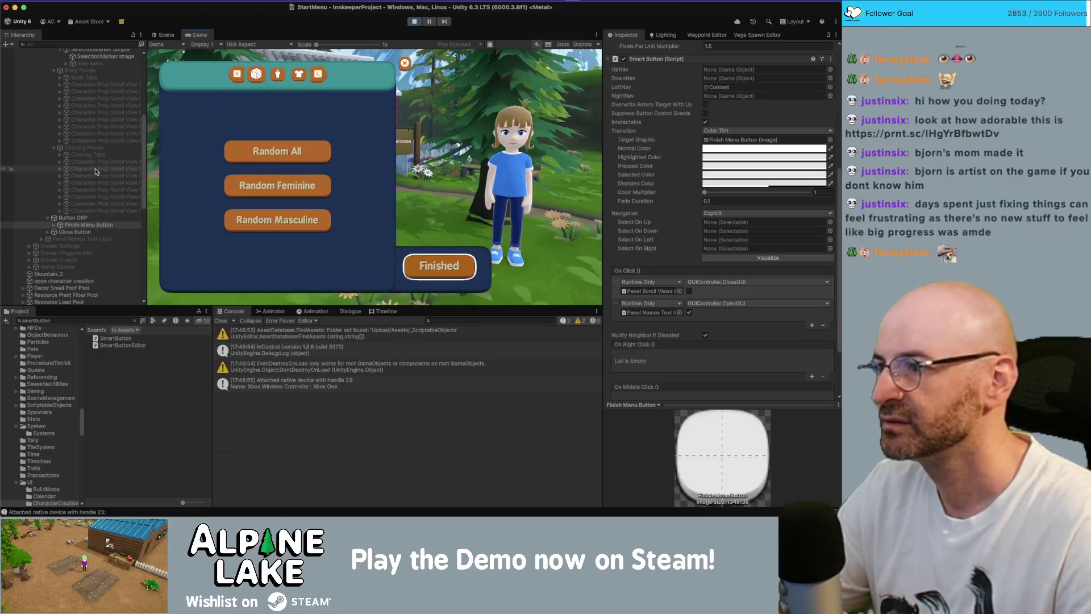
pyautogui.scroll(5, 90, 114)
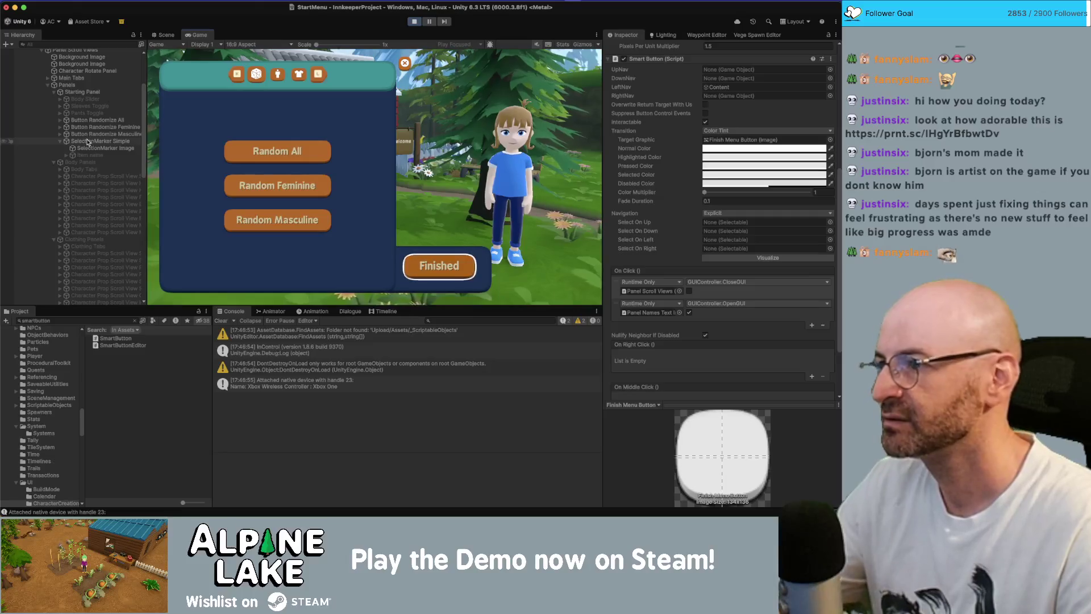
# Stop Play mode and collapse SelectionMarker Simple in the Hierarchy
pyautogui.click(415, 24)
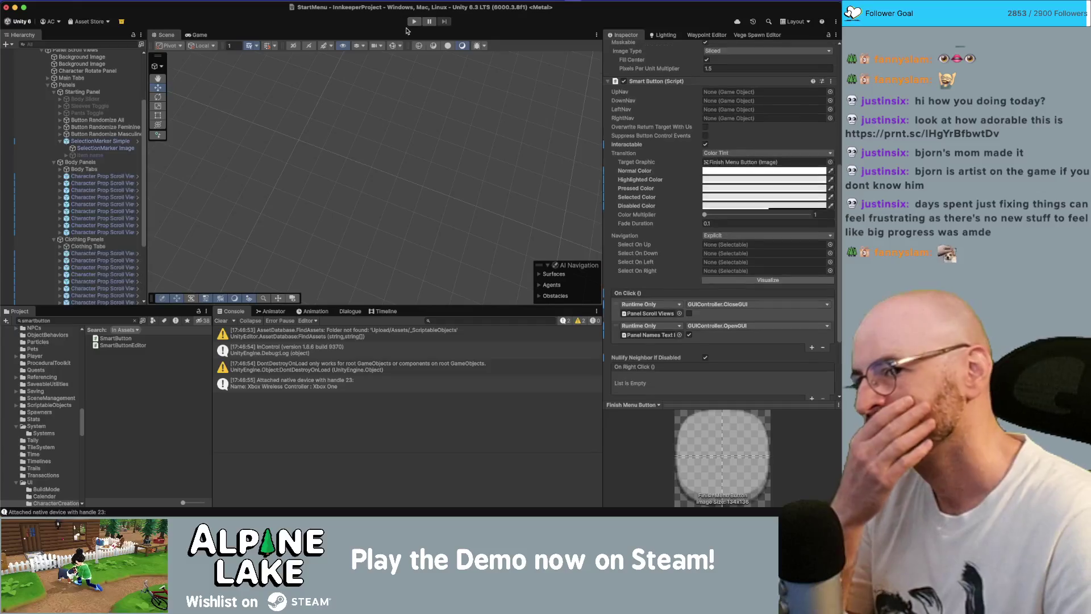
pyautogui.click(60, 141)
pyautogui.scroll(-3, 63, 162)
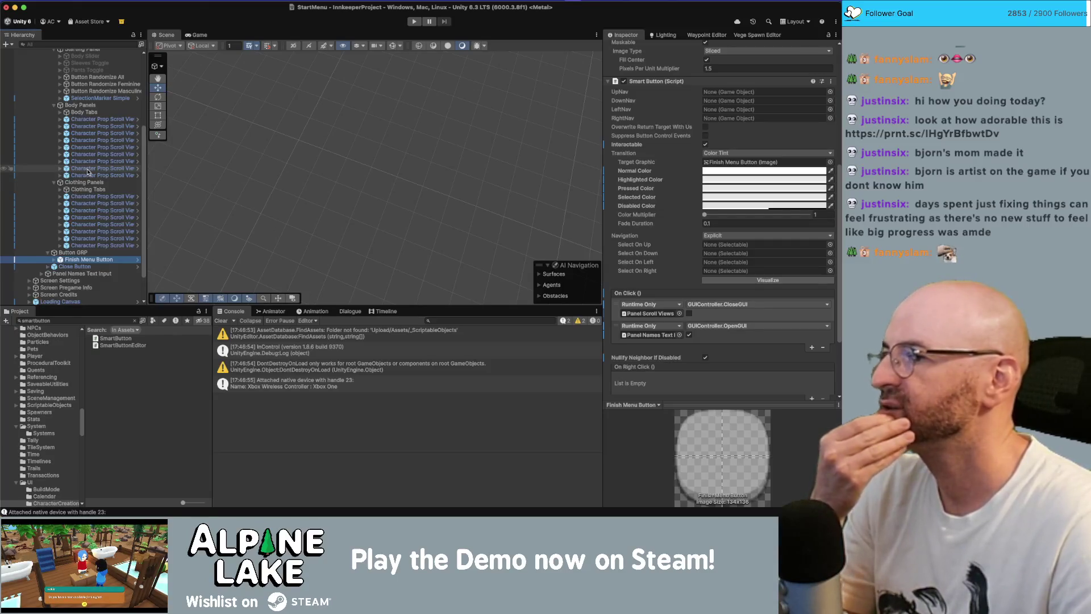
pyautogui.scroll(3, 89, 173)
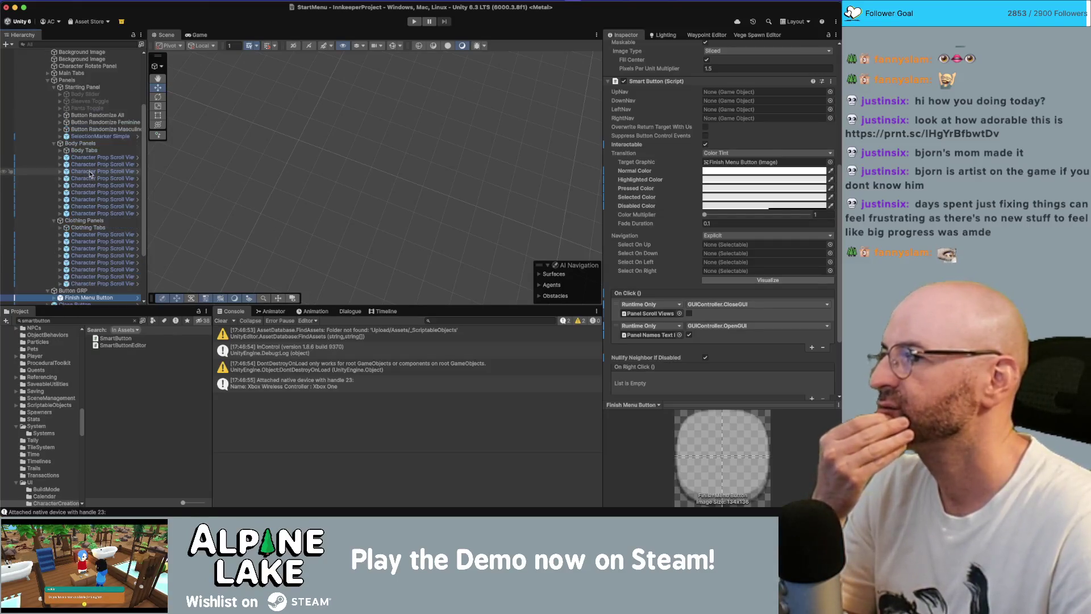
# Select Starting Panel and view its On Open events activating the Face Closeup and Show Closeup vCams
pyautogui.click(85, 88)
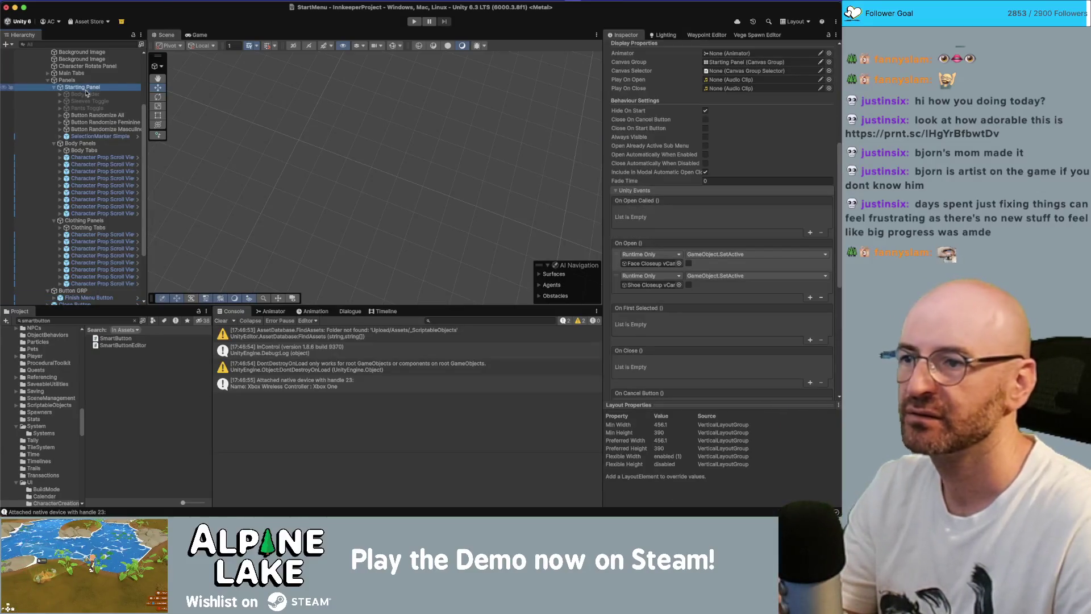
pyautogui.scroll(-5, 759, 262)
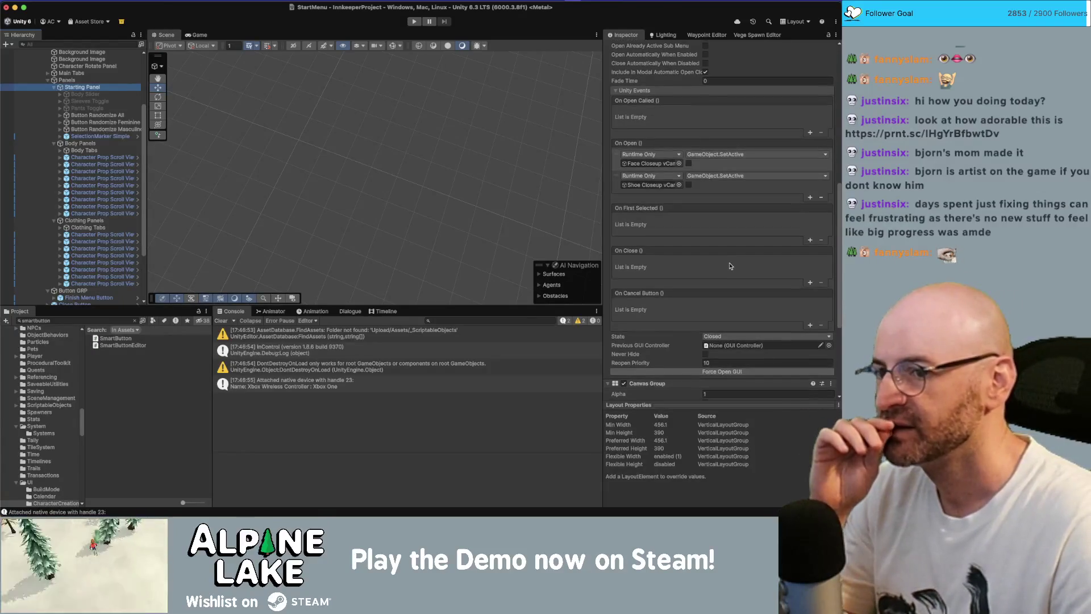
pyautogui.scroll(-3, 730, 267)
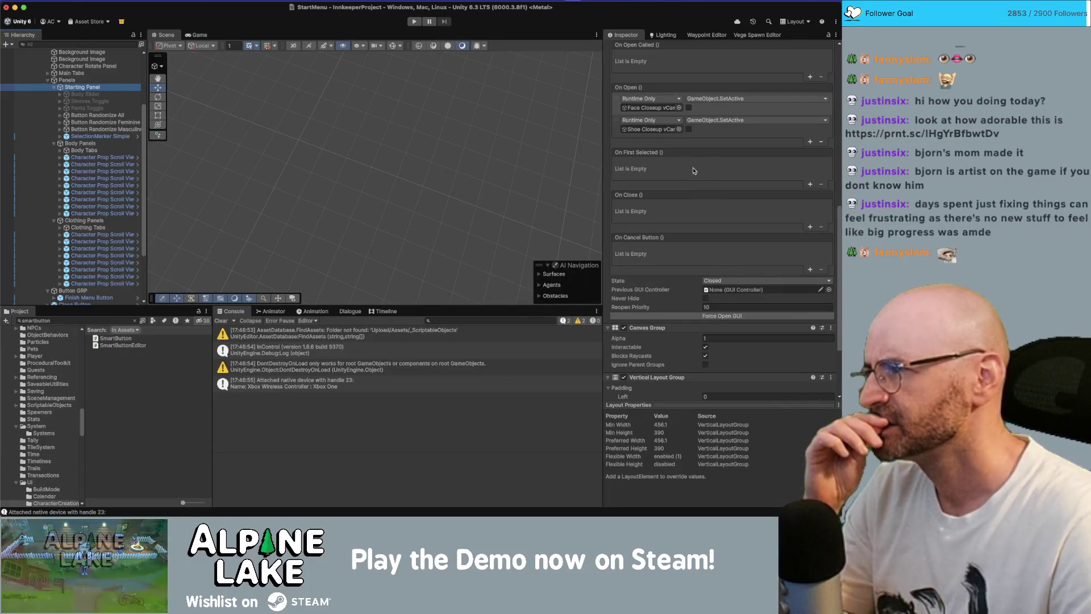
pyautogui.scroll(-5, 73, 209)
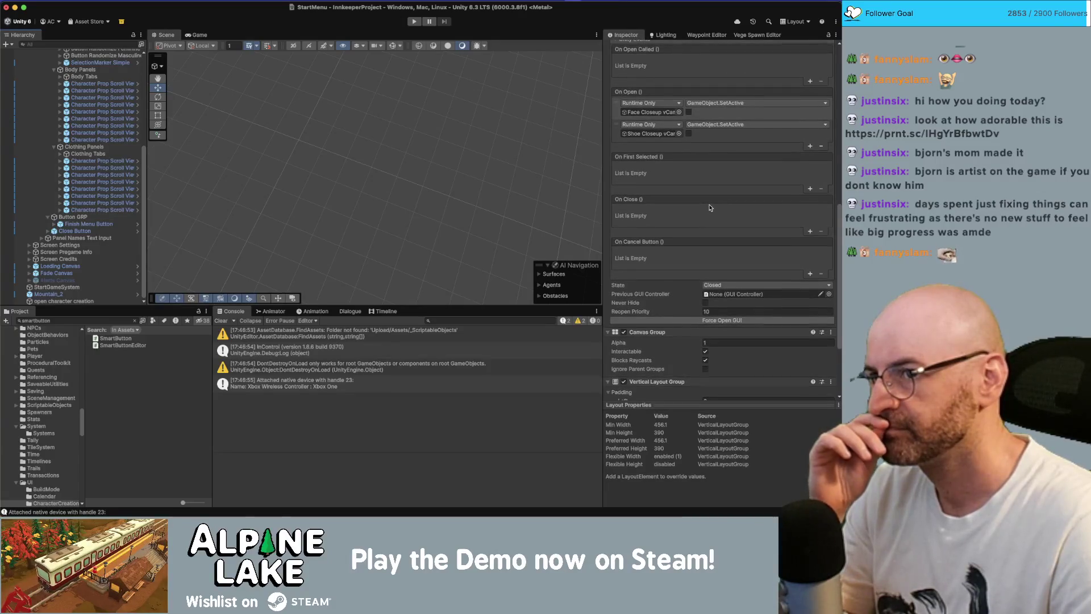
pyautogui.scroll(3, 711, 207)
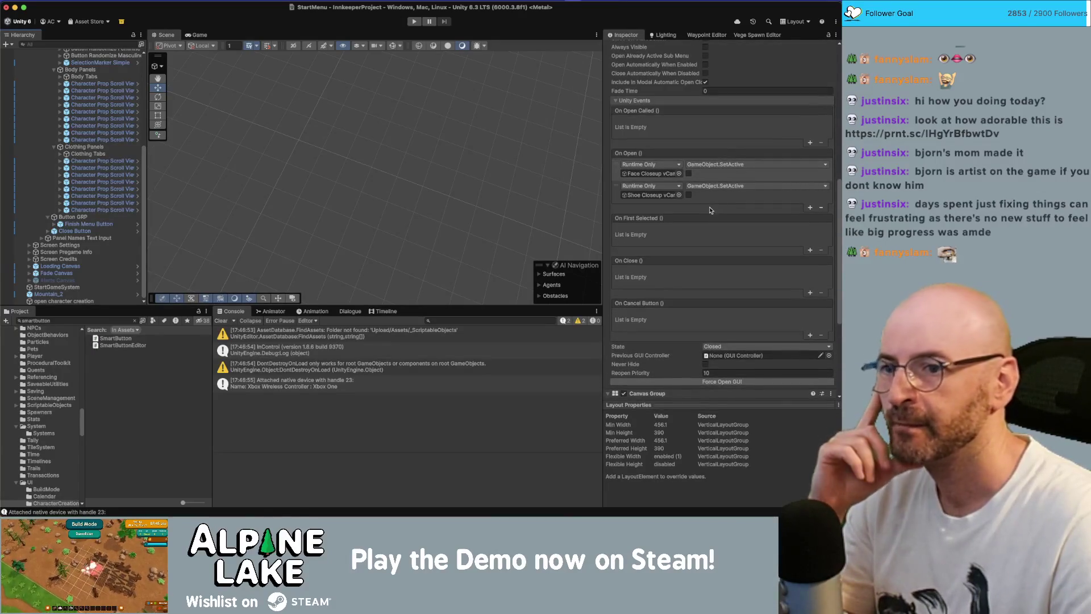
pyautogui.scroll(-1, 713, 216)
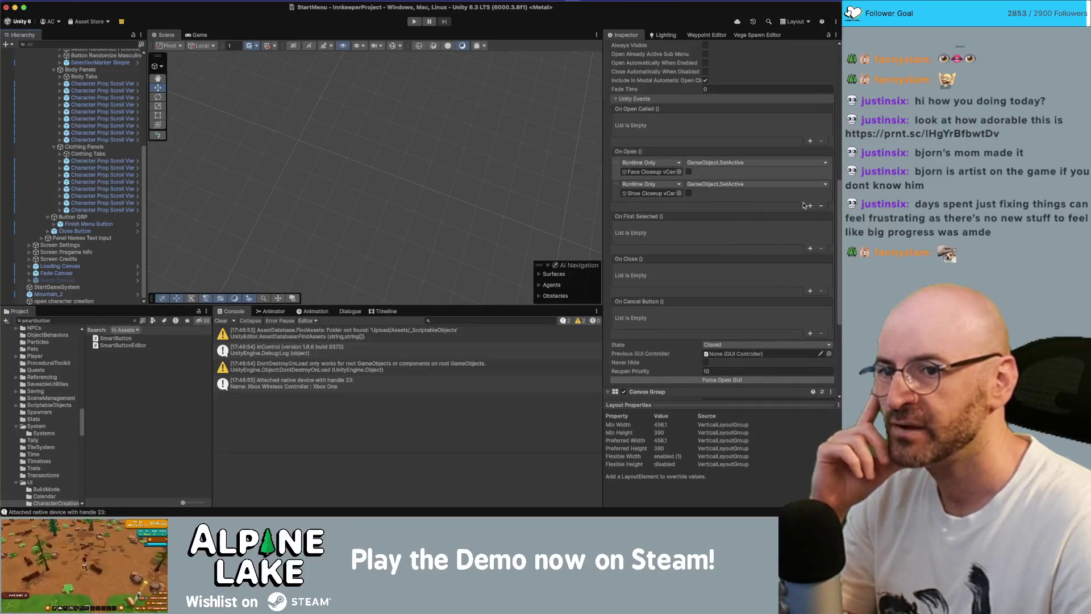
# Add a third On Open entry targeting Finish Menu Button, leaving its function unset
pyautogui.click(808, 205)
pyautogui.moveTo(88, 224)
pyautogui.mouseDown()
pyautogui.moveTo(618, 240)
pyautogui.moveTo(651, 215)
pyautogui.mouseUp()
pyautogui.click(713, 205)
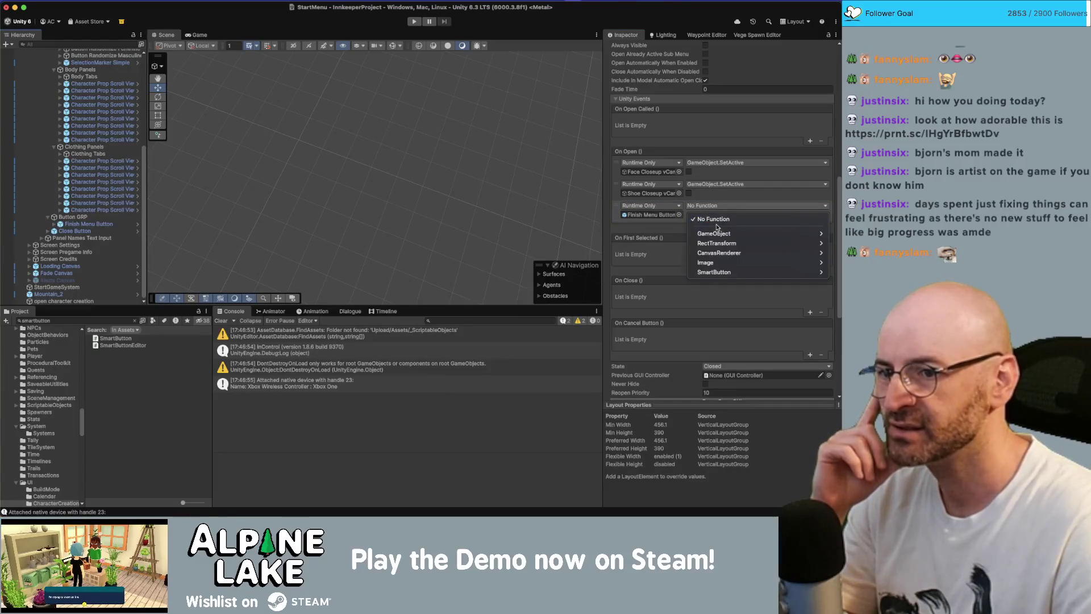
pyautogui.moveTo(727, 272)
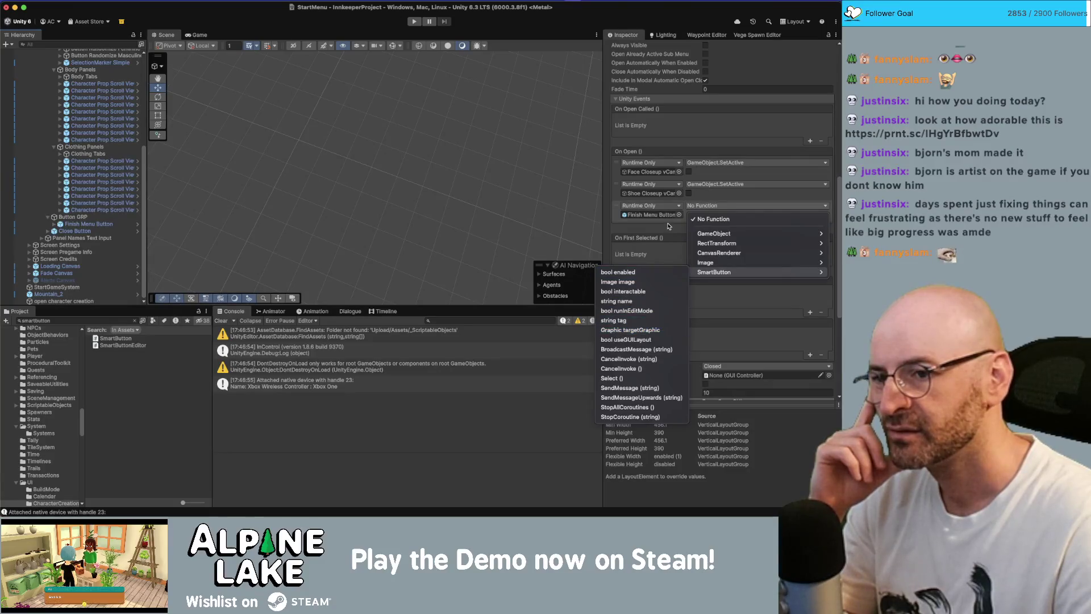
pyautogui.click(666, 226)
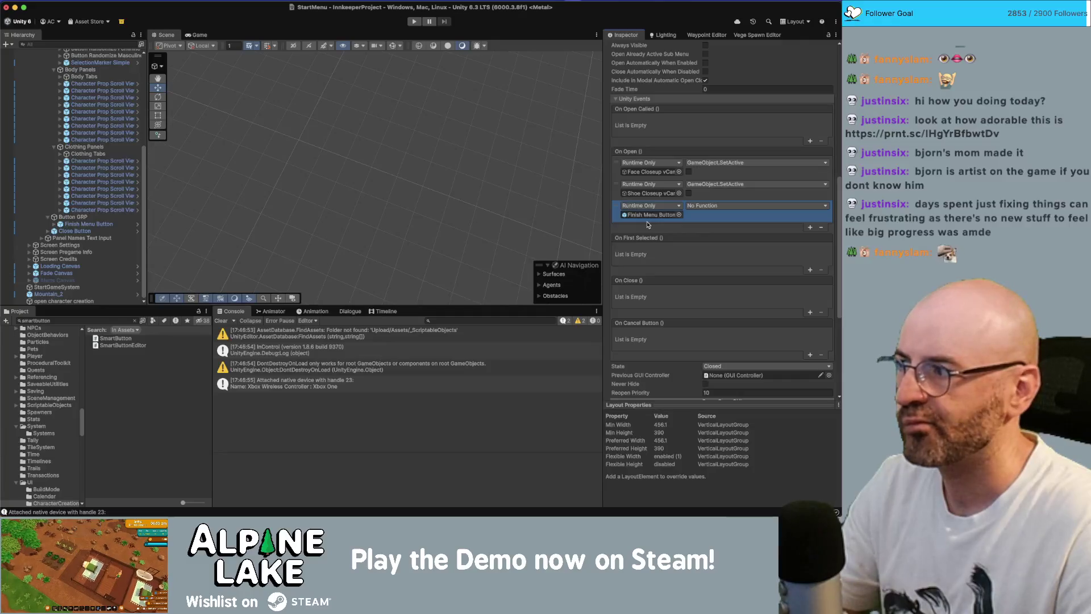
pyautogui.press('super+Tab')
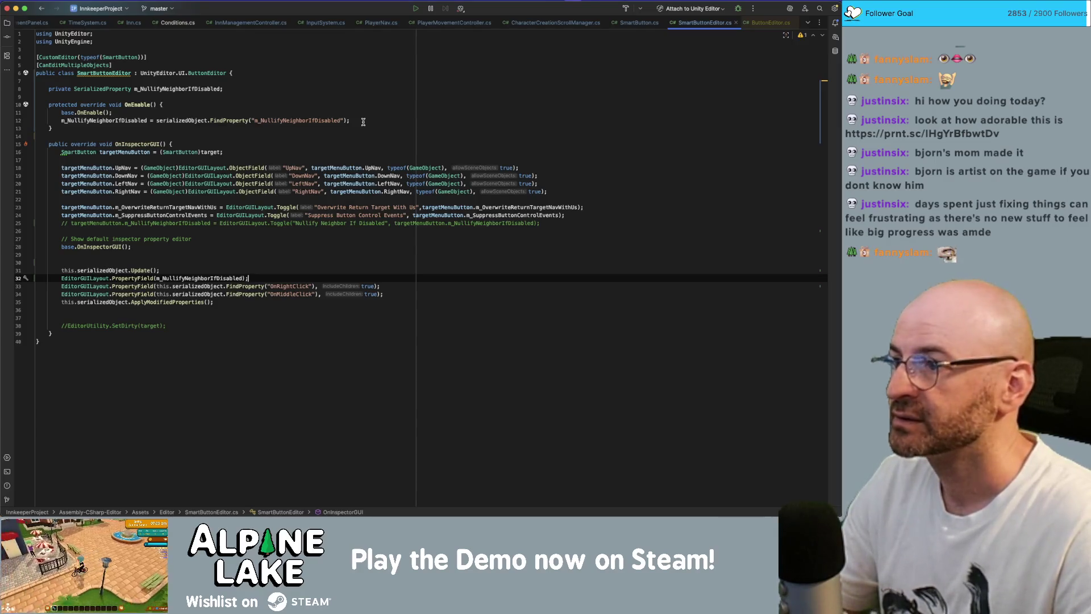
pyautogui.press('super+Tab')
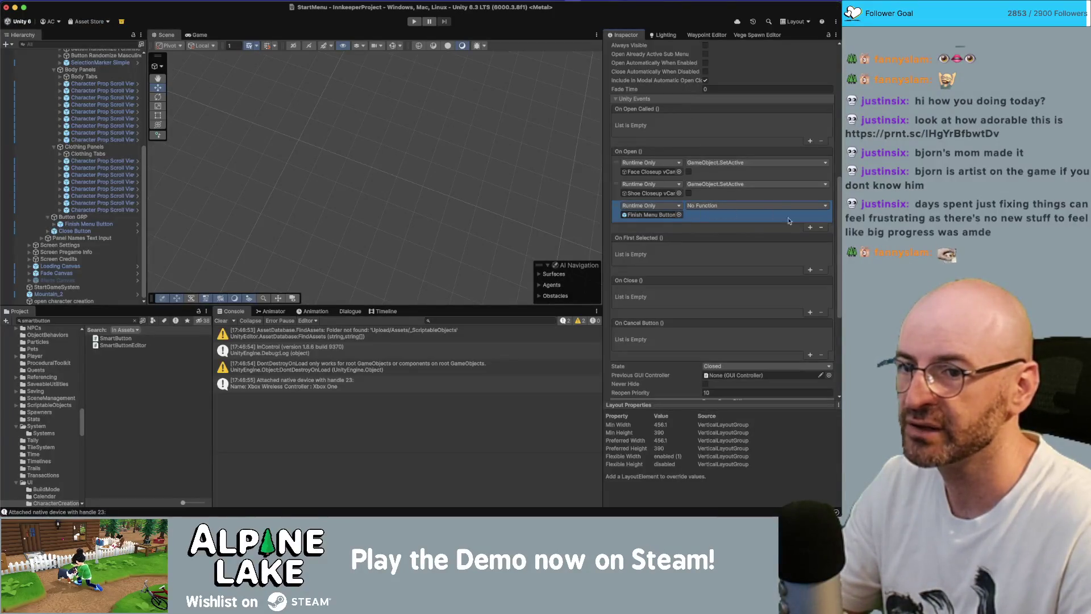
# Delete the third On Open entry for Finish Menu Button, keeping only the two vCam activations
pyautogui.click(821, 229)
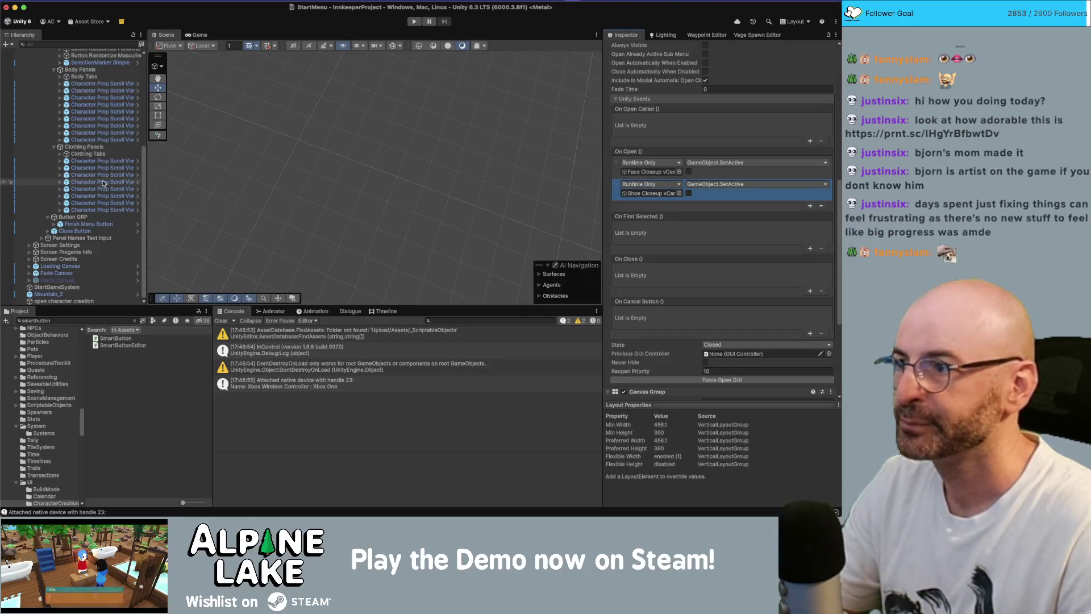
pyautogui.scroll(-5, 714, 284)
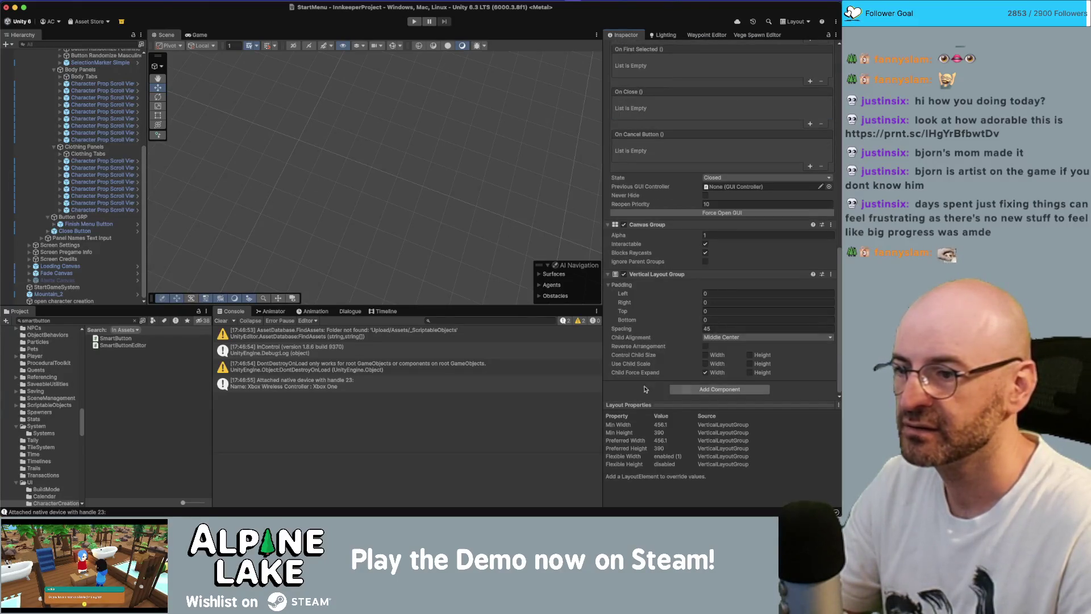
pyautogui.click(177, 332)
pyautogui.scroll(5, 112, 241)
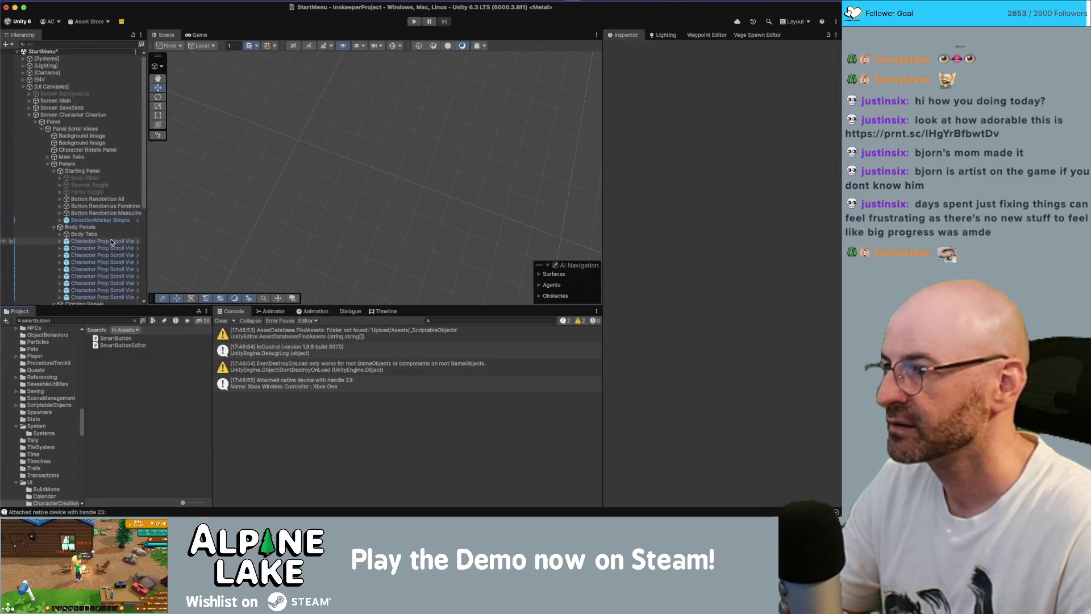
# Clear the Project search to reveal the SmartButton script's UI folder
pyautogui.scroll(-2, 112, 242)
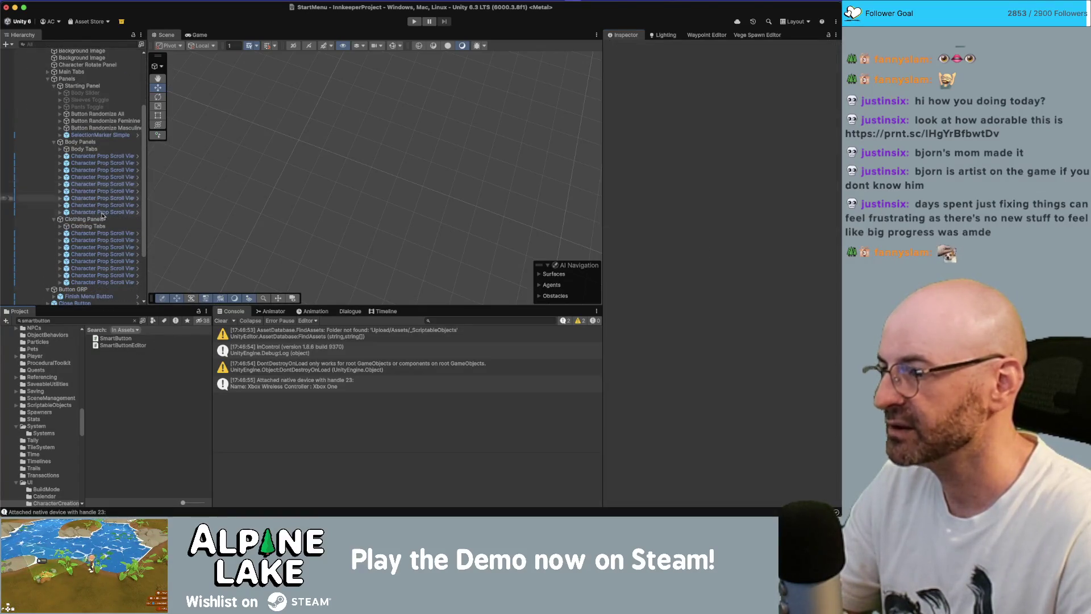
pyautogui.click(116, 338)
pyautogui.click(134, 322)
pyautogui.click(134, 322)
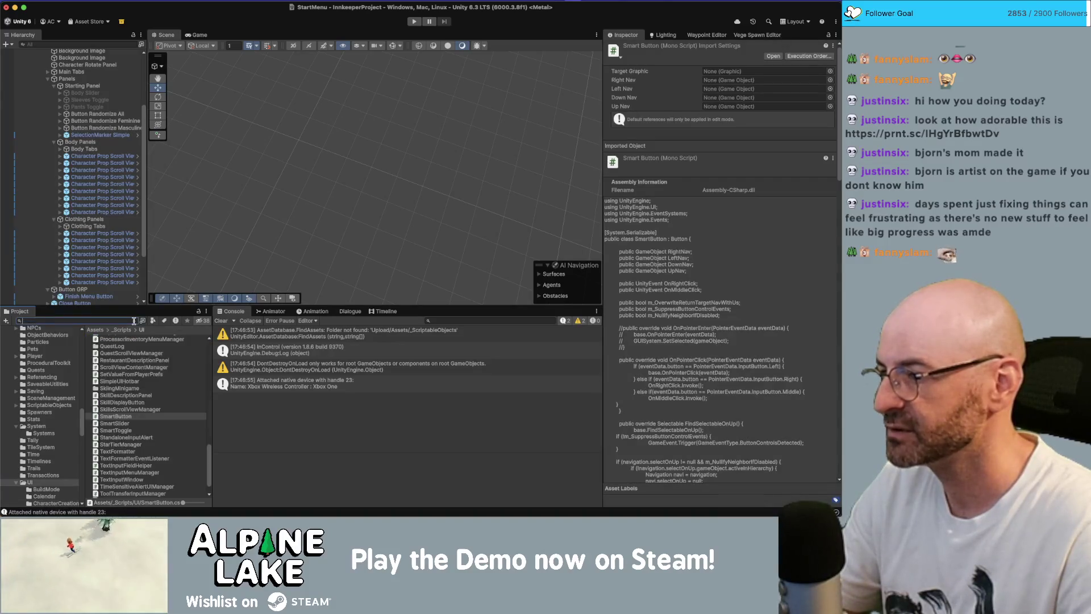
# Create a MonoBehaviour script named SetFinishButton in Assets/_Scripts/UI and open it in Rider
pyautogui.click(114, 423)
pyautogui.rightClick(117, 424)
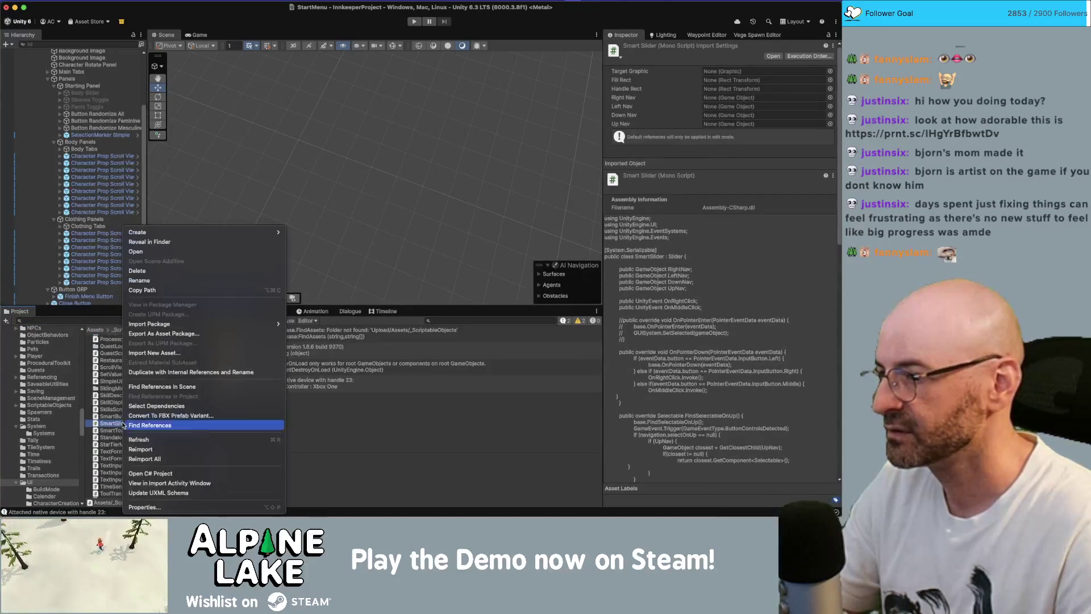
pyautogui.moveTo(239, 232)
pyautogui.click(345, 98)
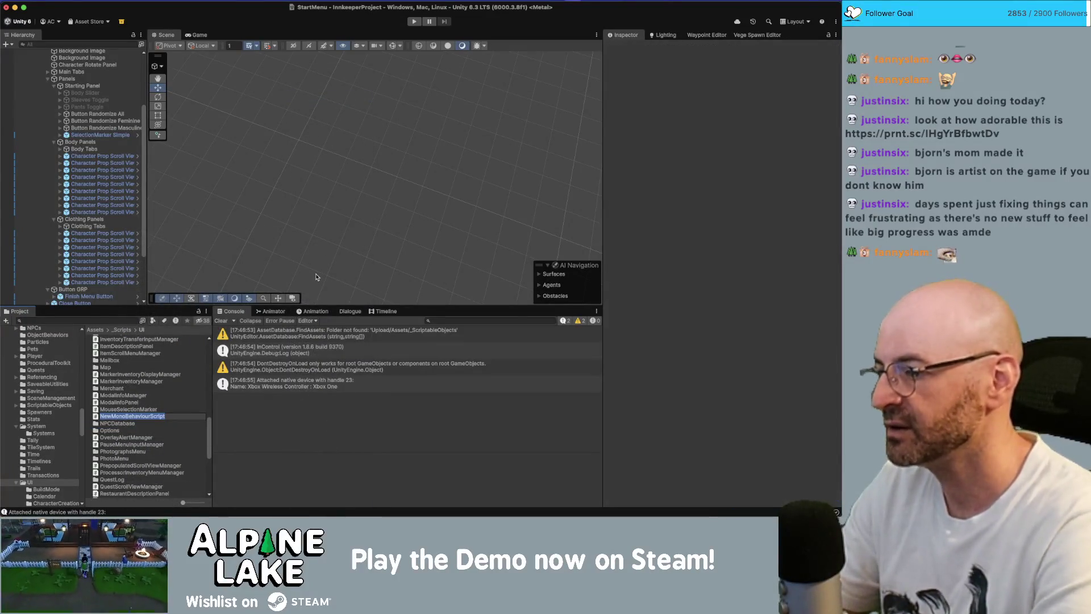
pyautogui.write('SetFinishButton')
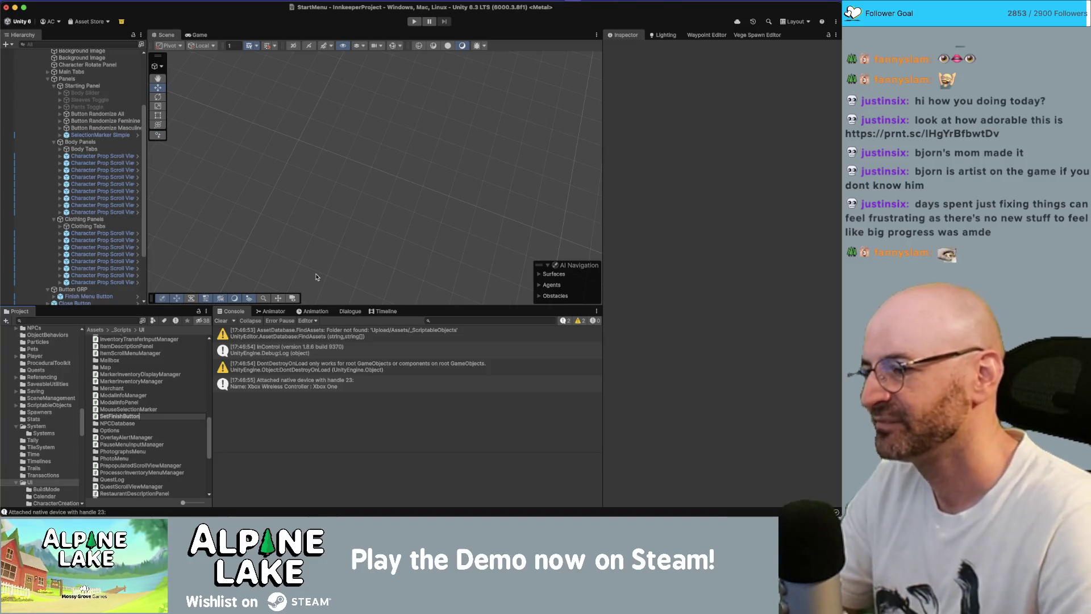
pyautogui.press('Return')
pyautogui.doubleClick(122, 417)
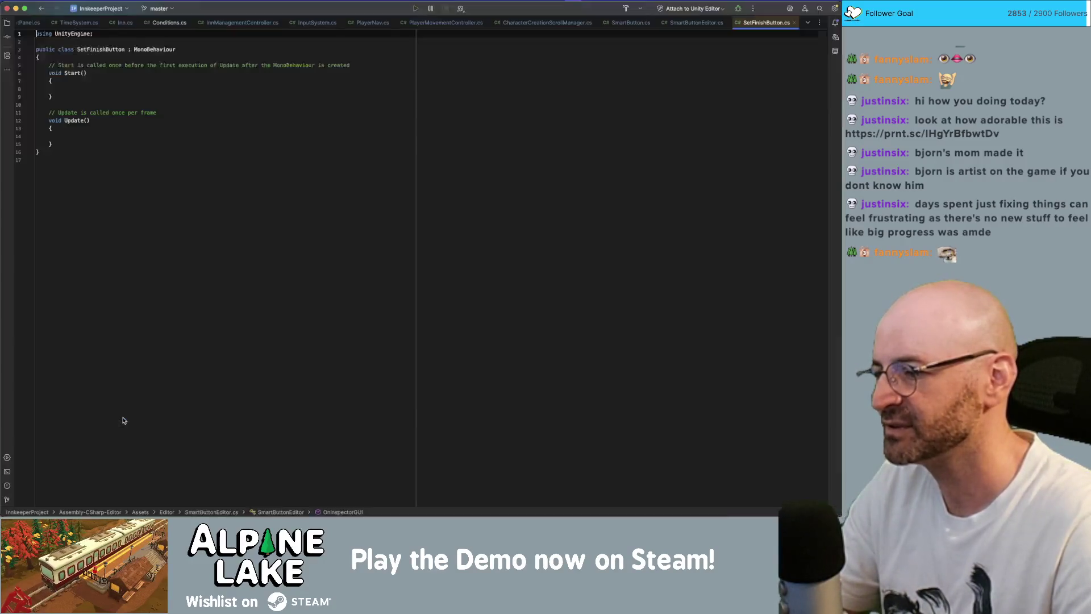
# Replace the template Start and Update methods with an empty public void OnOpen() method
pyautogui.moveTo(67, 144); pyautogui.dragTo(89, 55)
pyautogui.press('BackSpace')
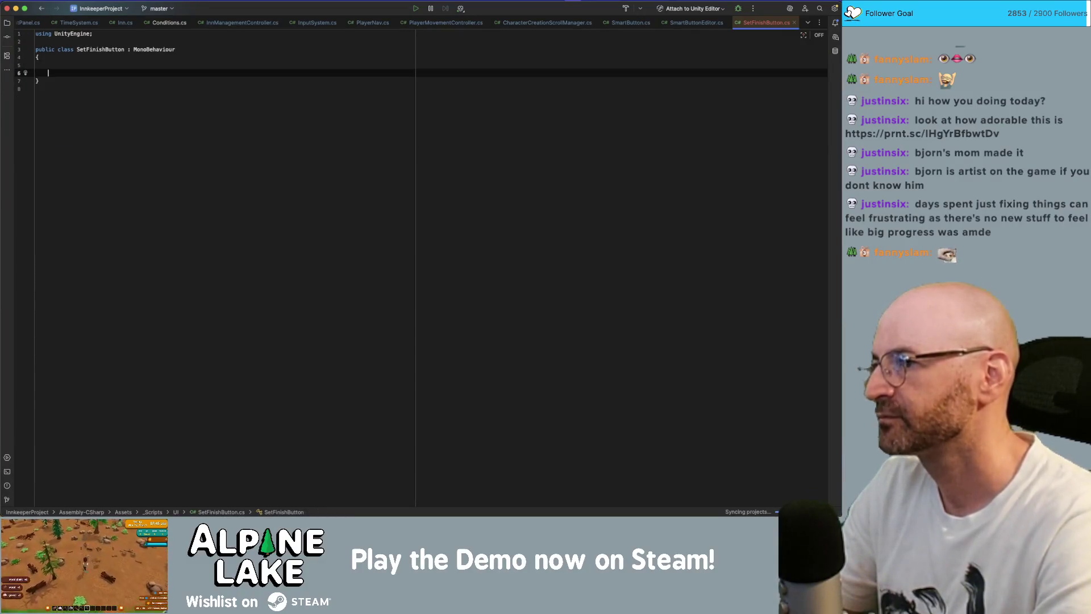
pyautogui.press('Return')
pyautogui.write('public void OnOpen(')
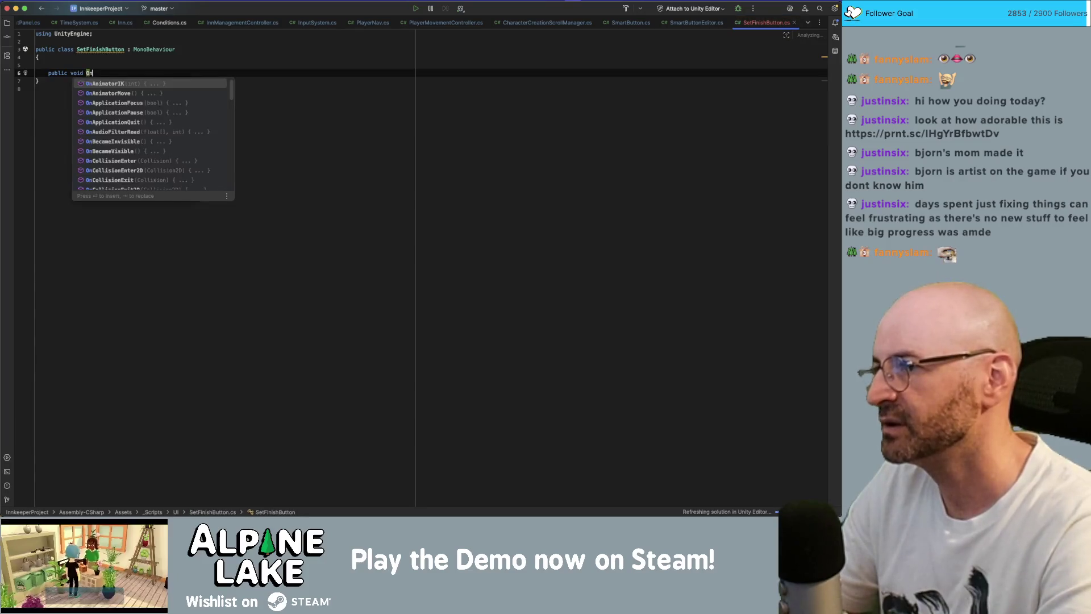
pyautogui.write(') {')
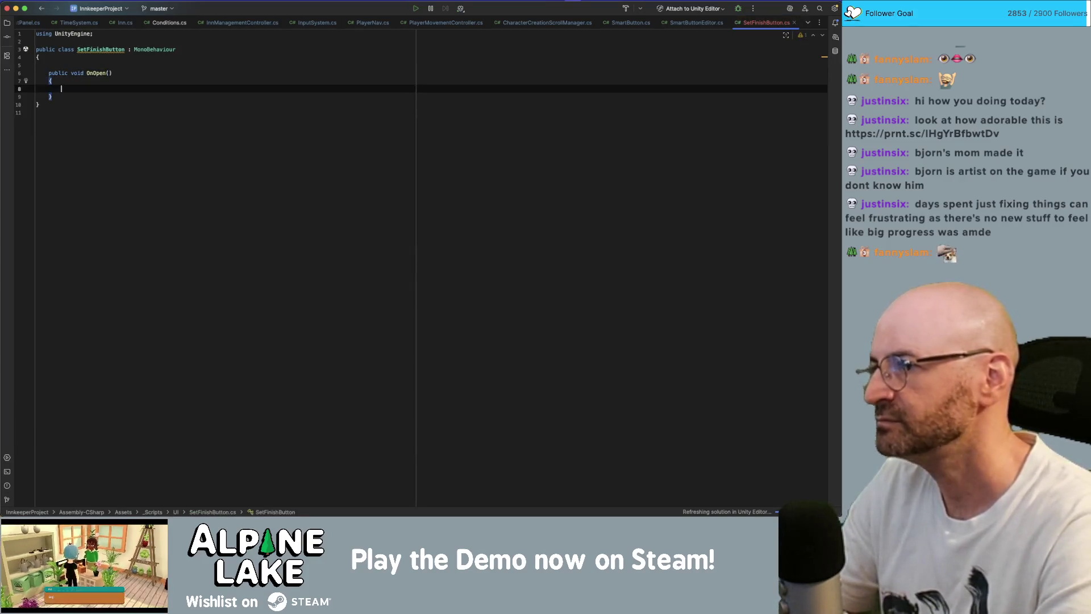
pyautogui.press('Return')
pyautogui.press('Up')
pyautogui.press('Up')
pyautogui.press('Up')
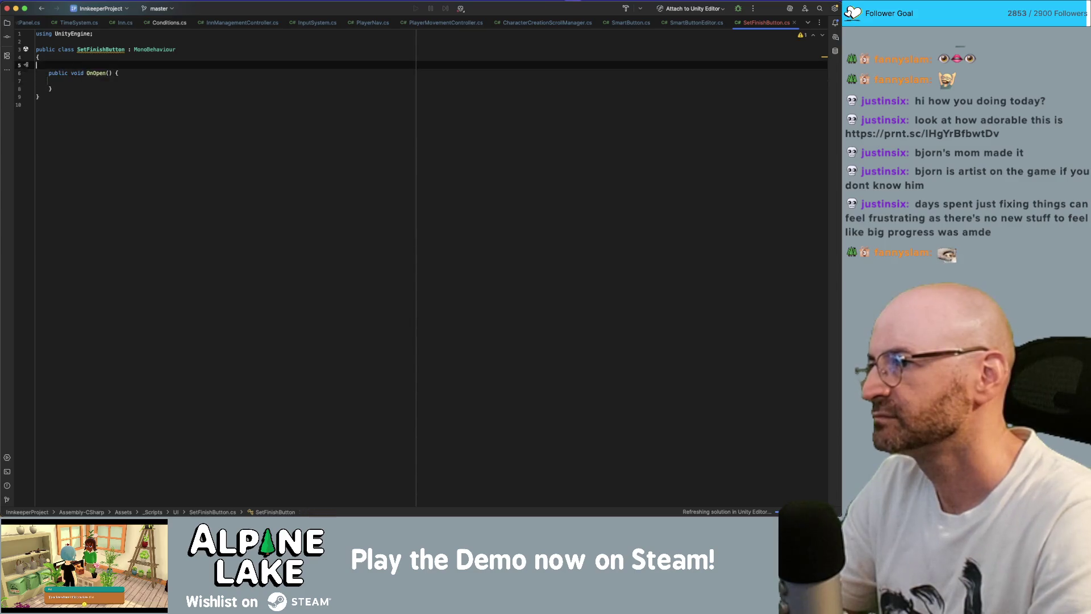
pyautogui.press('BackSpace')
pyautogui.press('Down')
pyautogui.press('Down')
pyautogui.press('Down')
pyautogui.press('Up')
pyautogui.press('Up')
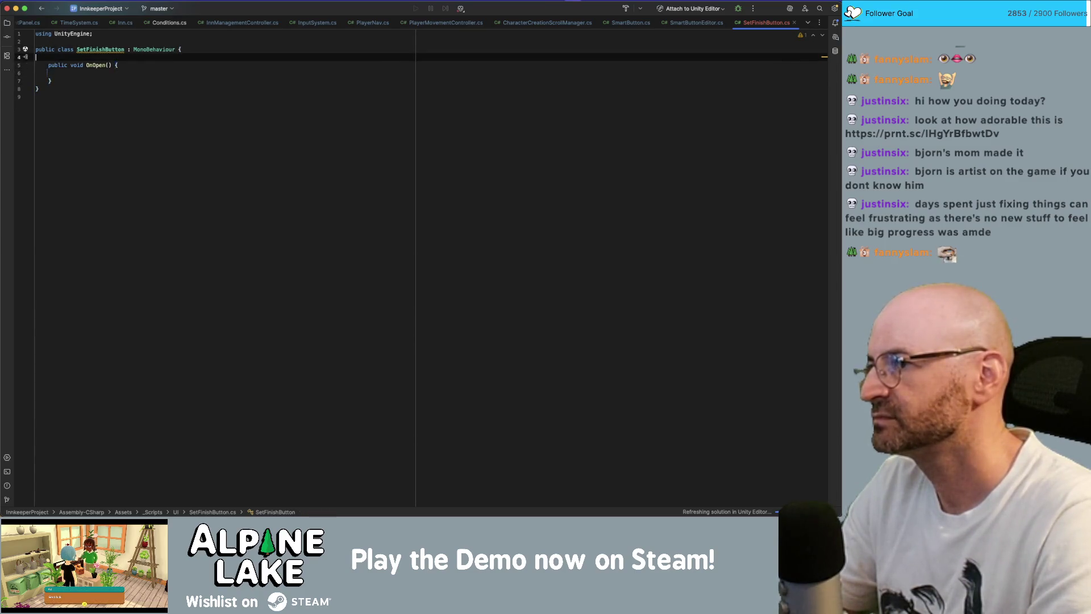
pyautogui.press('Return')
pyautogui.press('Return')
pyautogui.press('Up')
pyautogui.press('BackSpace')
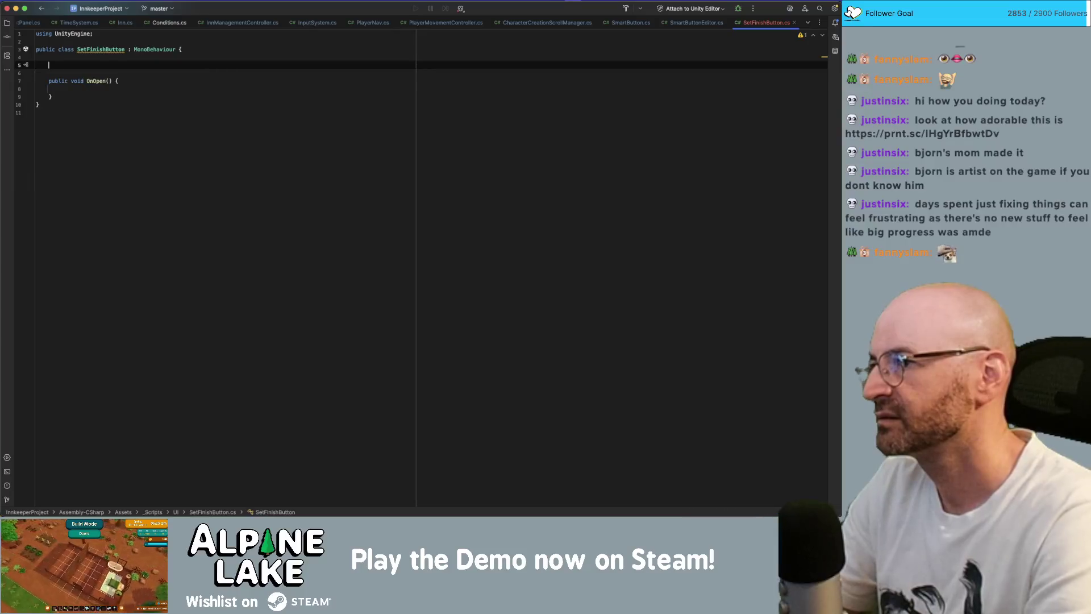
# Declare public SmartButton m_FinishButton and public GameObject m_ButtonContainer fields
pyautogui.hotkey('alt', 'shift', 'Left')
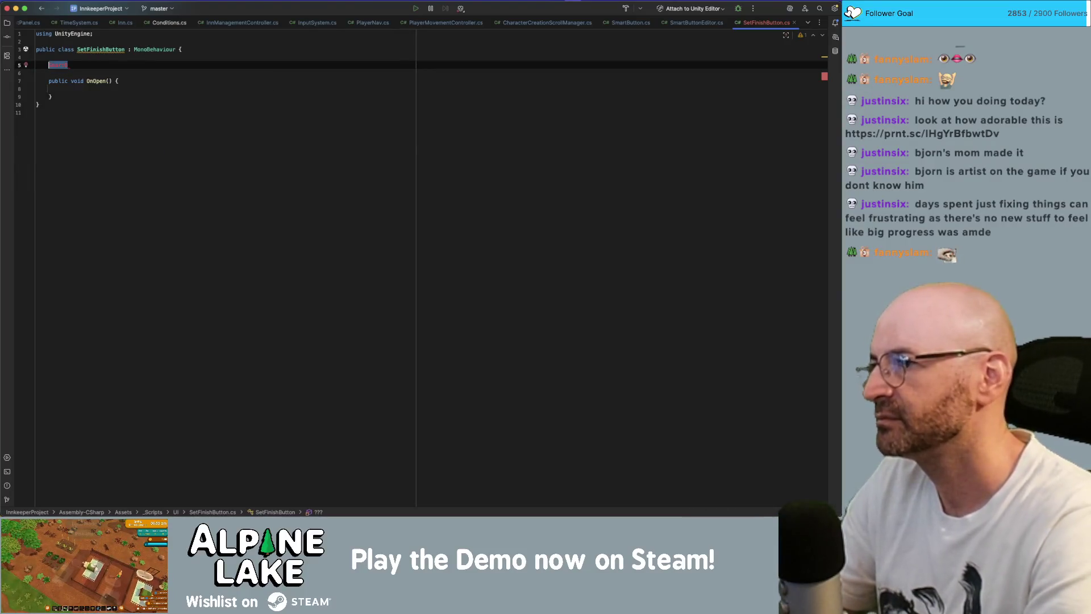
pyautogui.write('Pupublic SmartButto')
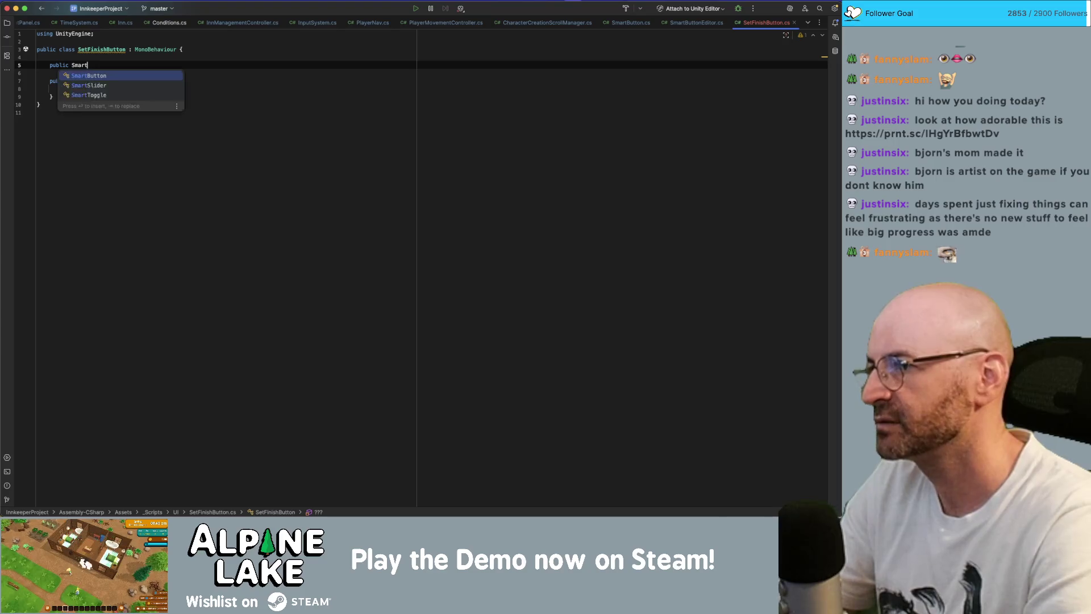
pyautogui.press('Return')
pyautogui.write('m_Finihs')
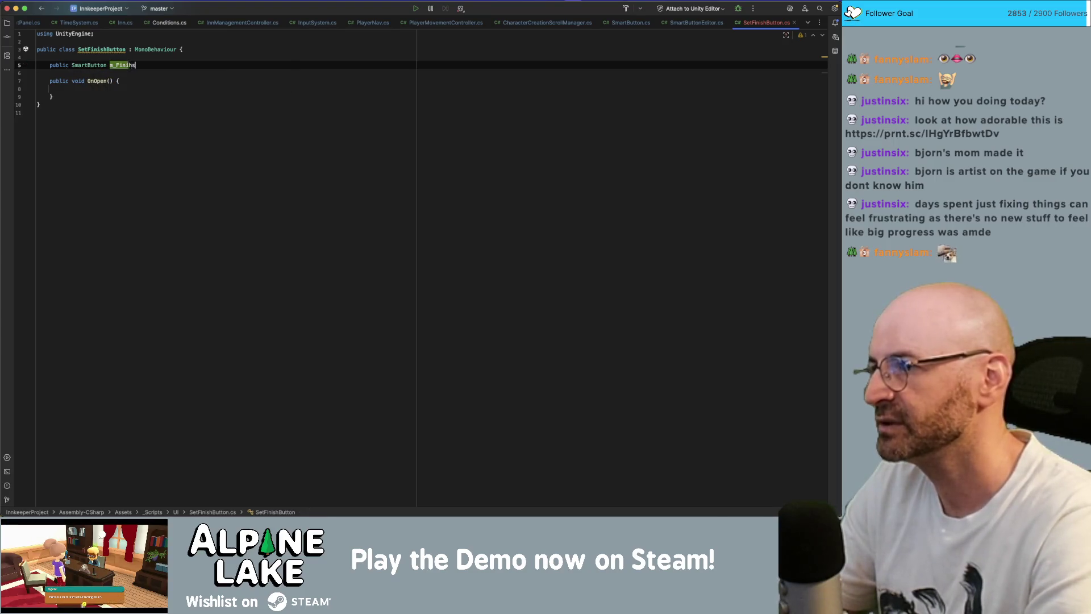
pyautogui.press('BackSpace')
pyautogui.press('BackSpace')
pyautogui.write('shButton;')
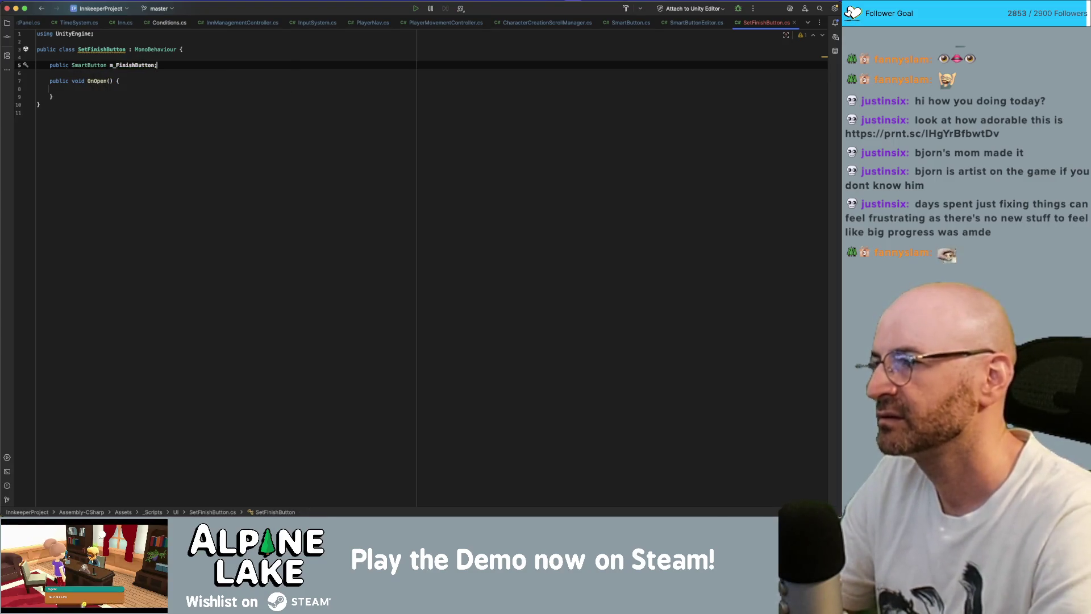
pyautogui.press('Return')
pyautogui.write('public Gam')
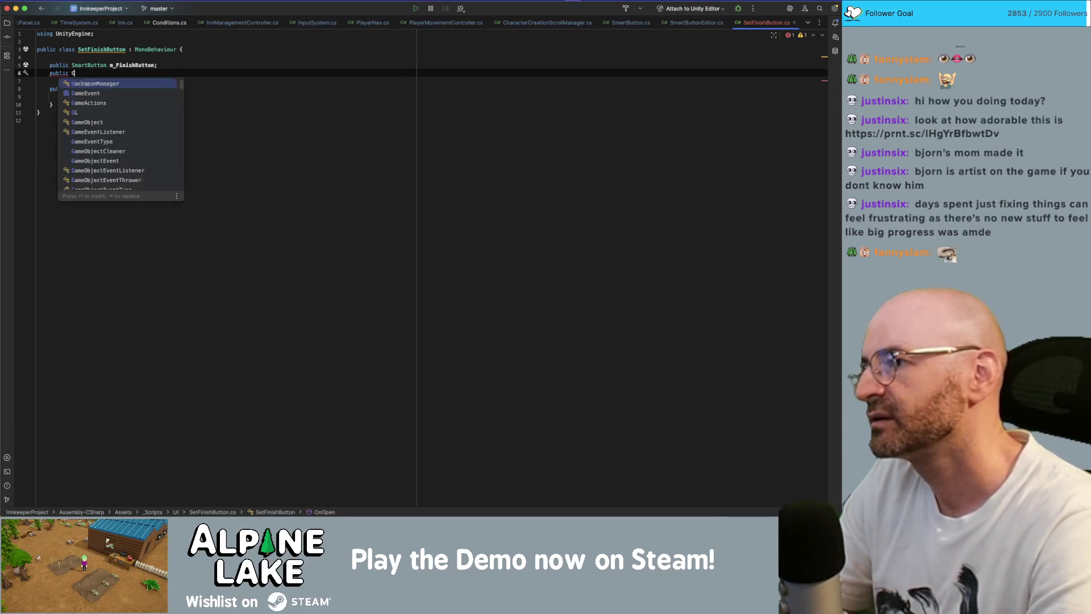
pyautogui.press('BackSpace')
pyautogui.press('BackSpace')
pyautogui.press('BackSpace')
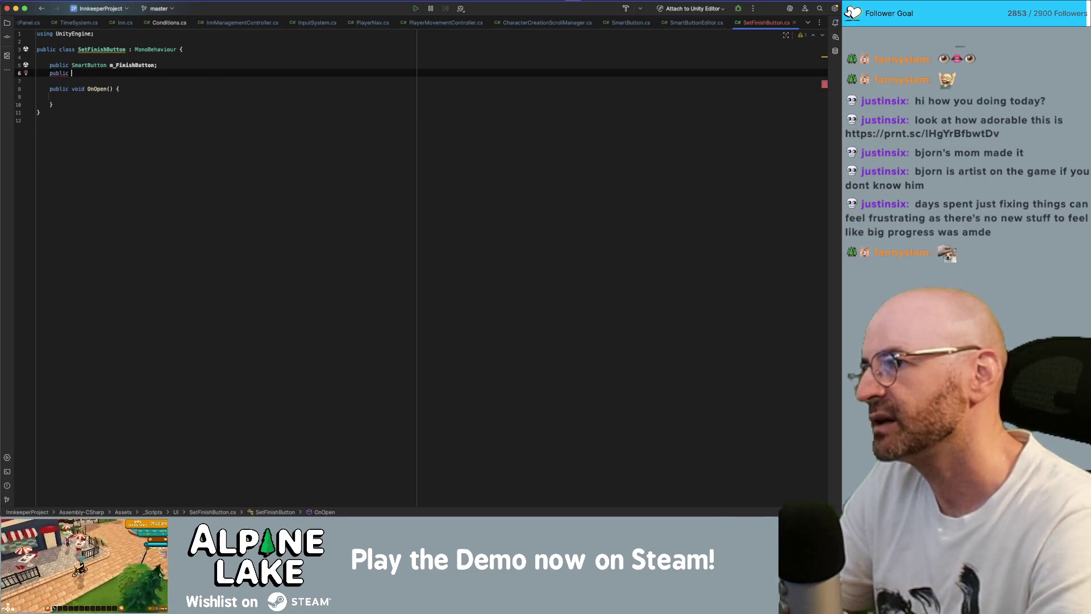
pyautogui.write('GameObject')
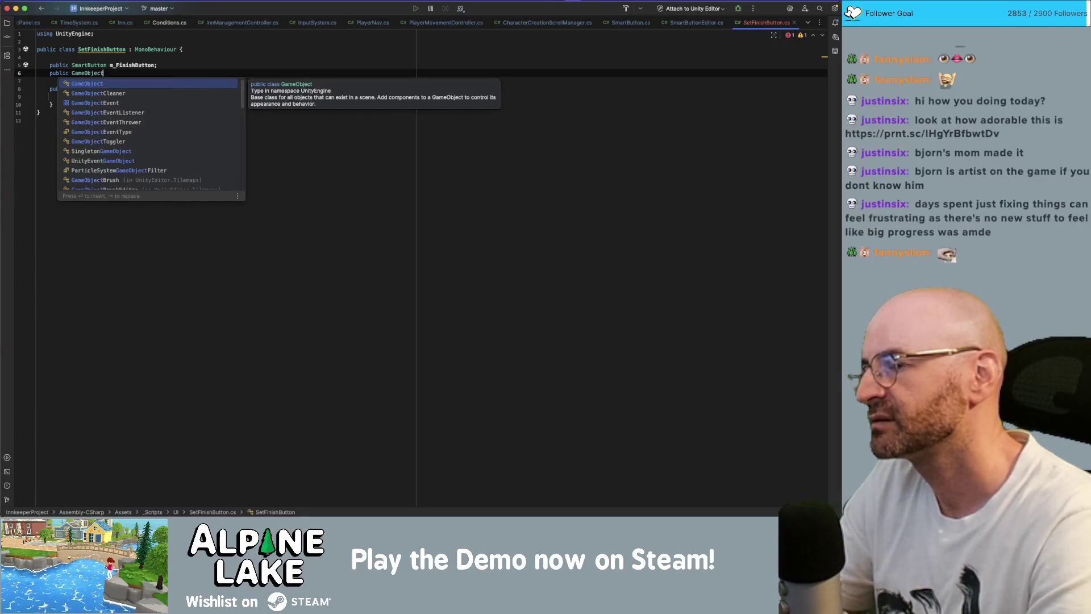
pyautogui.write(' m_ButtonCont')
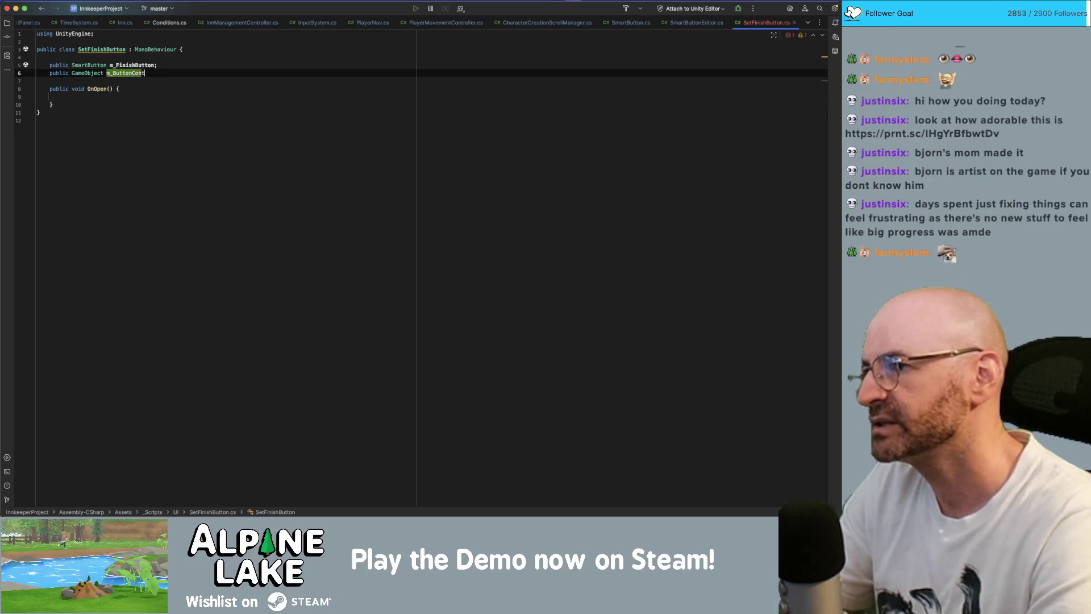
# In OnOpen, assign m_FinishButton.LeftNav = m_ButtonContainer;
pyautogui.press('Down')
pyautogui.press('Down')
pyautogui.press('Down')
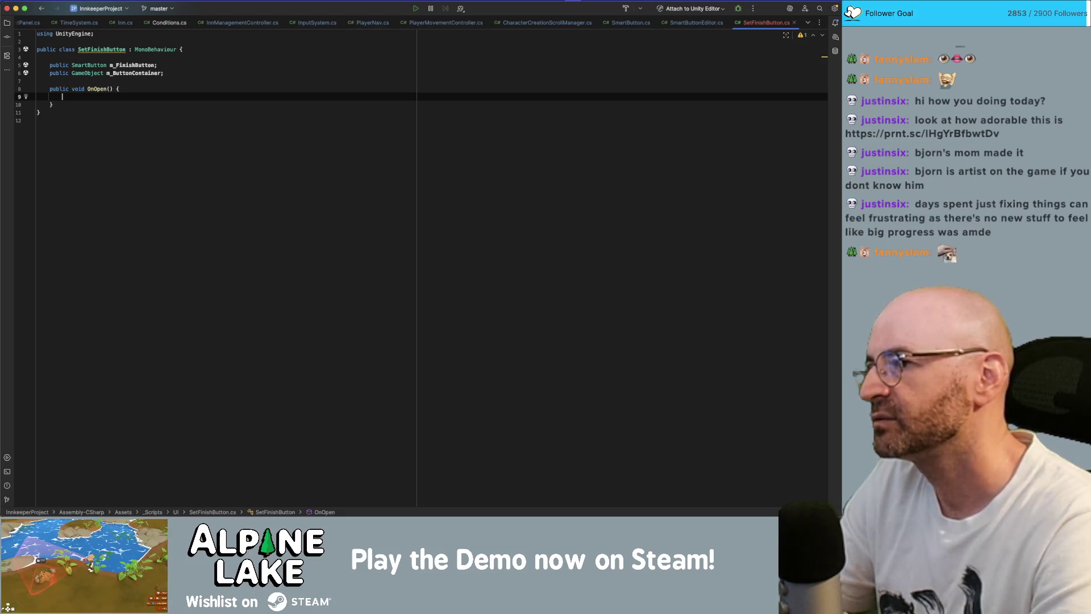
pyautogui.write('m_FinishButton.left')
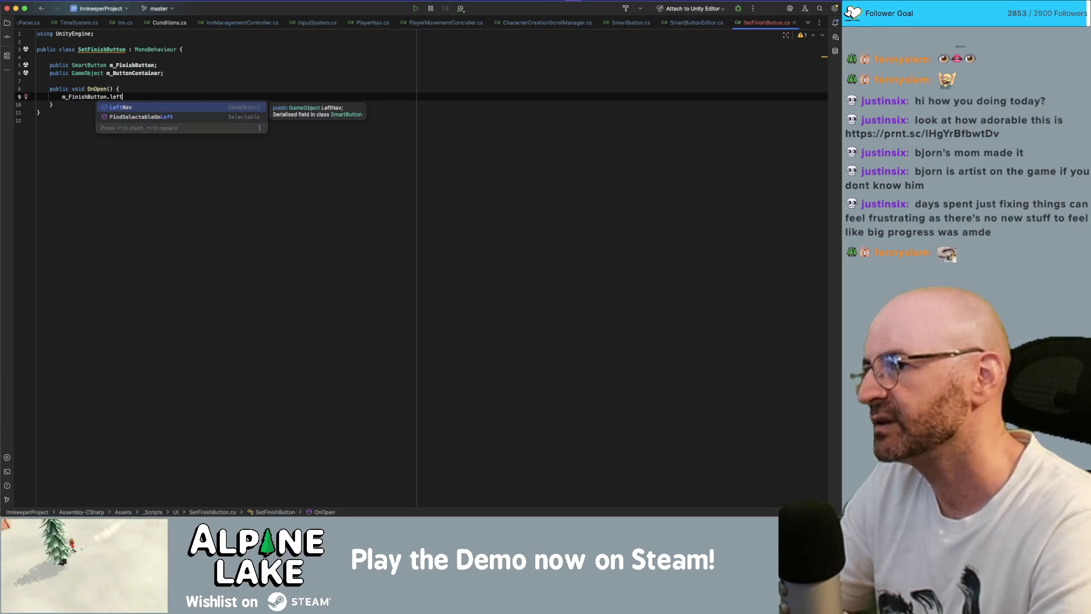
pyautogui.press('Return')
pyautogui.write('= m_but')
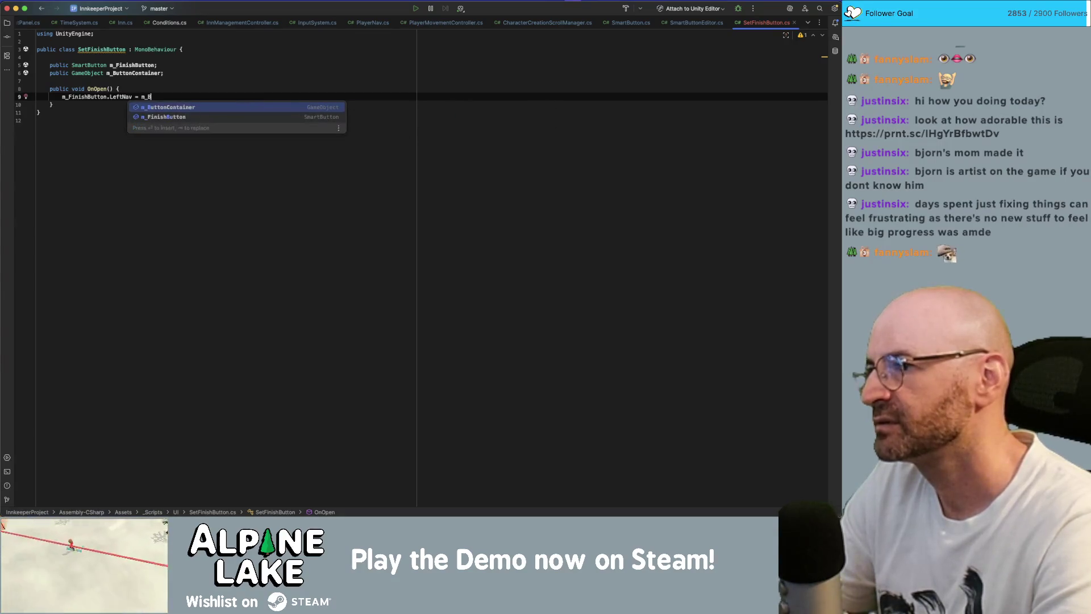
pyautogui.press('Return')
pyautogui.write(';')
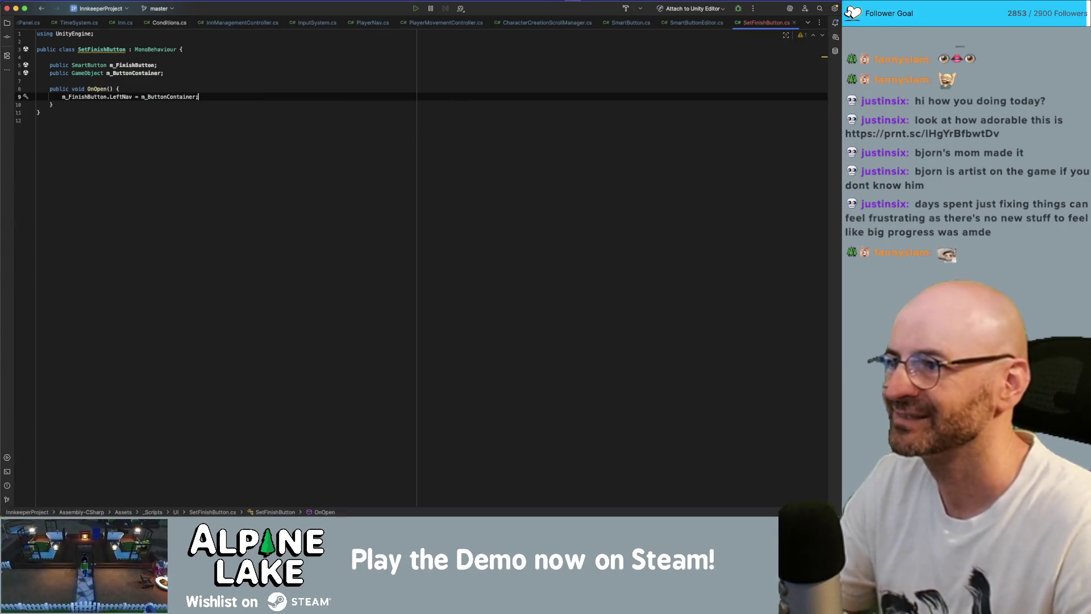
pyautogui.press('super+Tab')
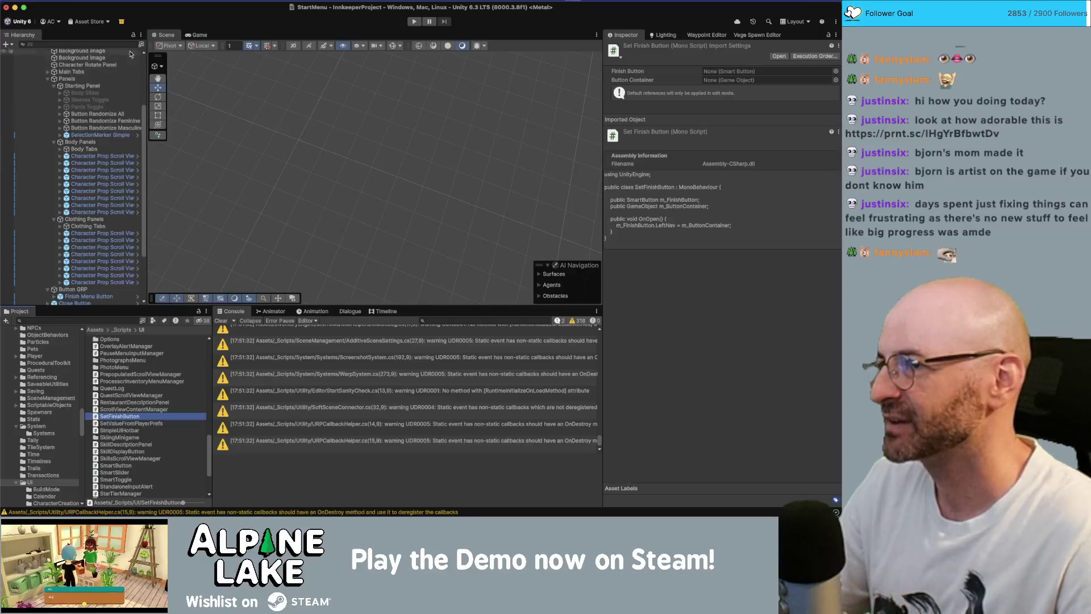
# Add the SetFinishButton script as a component on Starting Panel
pyautogui.click(108, 84)
pyautogui.scroll(-10, 701, 389)
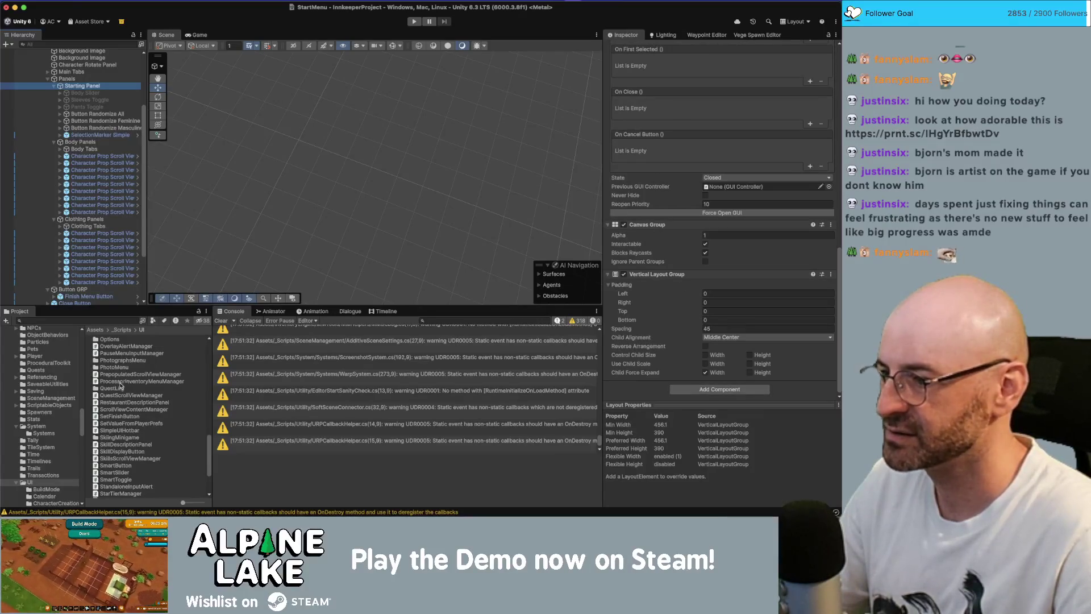
pyautogui.moveTo(122, 417); pyautogui.dragTo(662, 384)
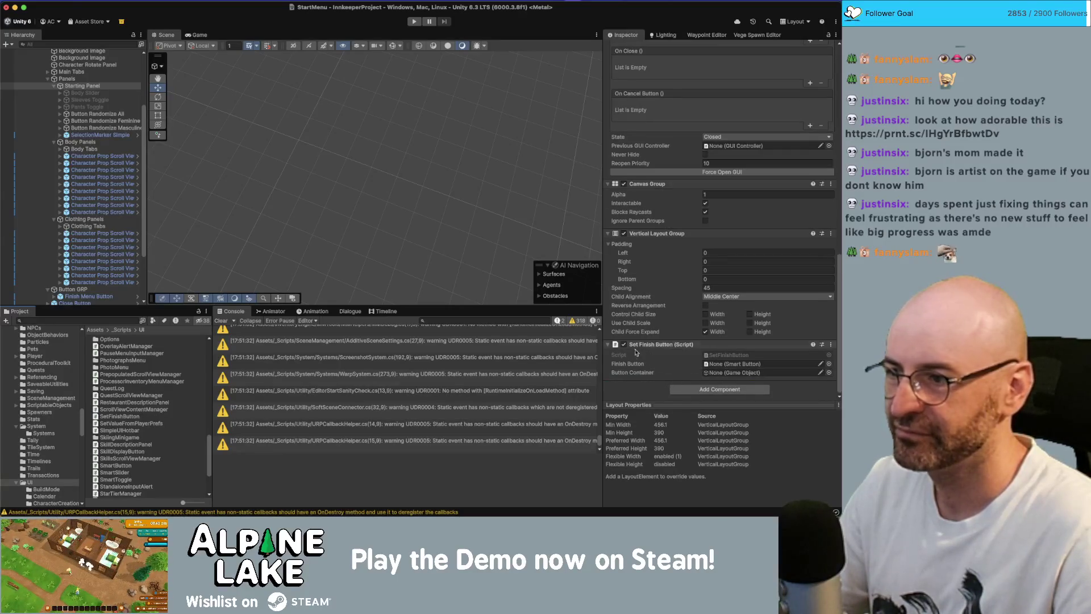
# Assign Finish Menu Button as the finish button and Starting Panel as the button container
pyautogui.scroll(-1, 105, 287)
pyautogui.moveTo(105, 286)
pyautogui.mouseDown()
pyautogui.moveTo(398, 341)
pyautogui.moveTo(756, 364)
pyautogui.mouseUp()
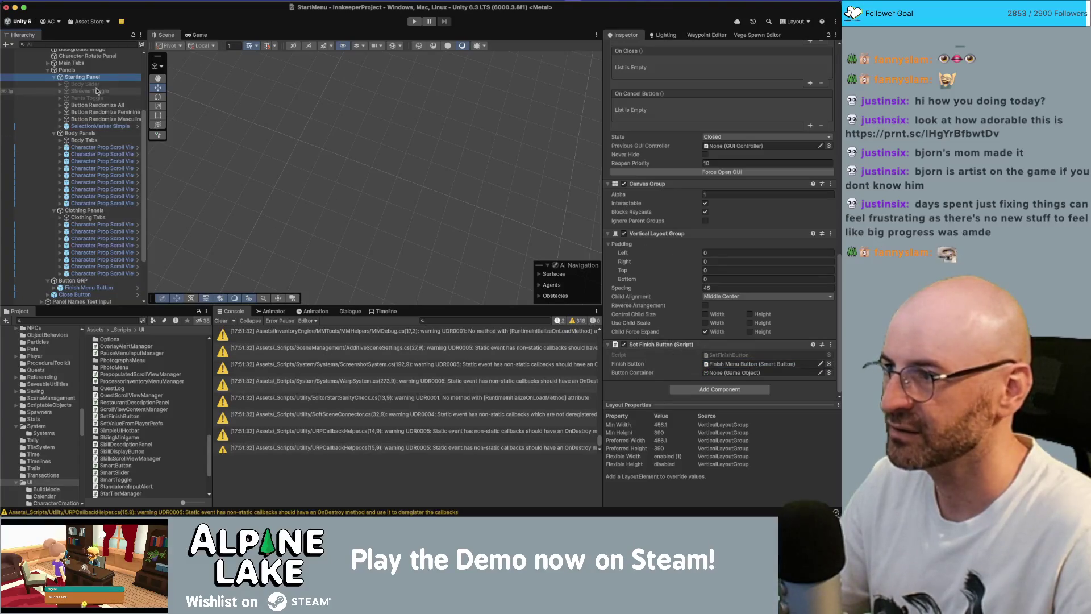
pyautogui.moveTo(82, 77)
pyautogui.mouseDown()
pyautogui.moveTo(750, 364)
pyautogui.moveTo(713, 372)
pyautogui.mouseUp()
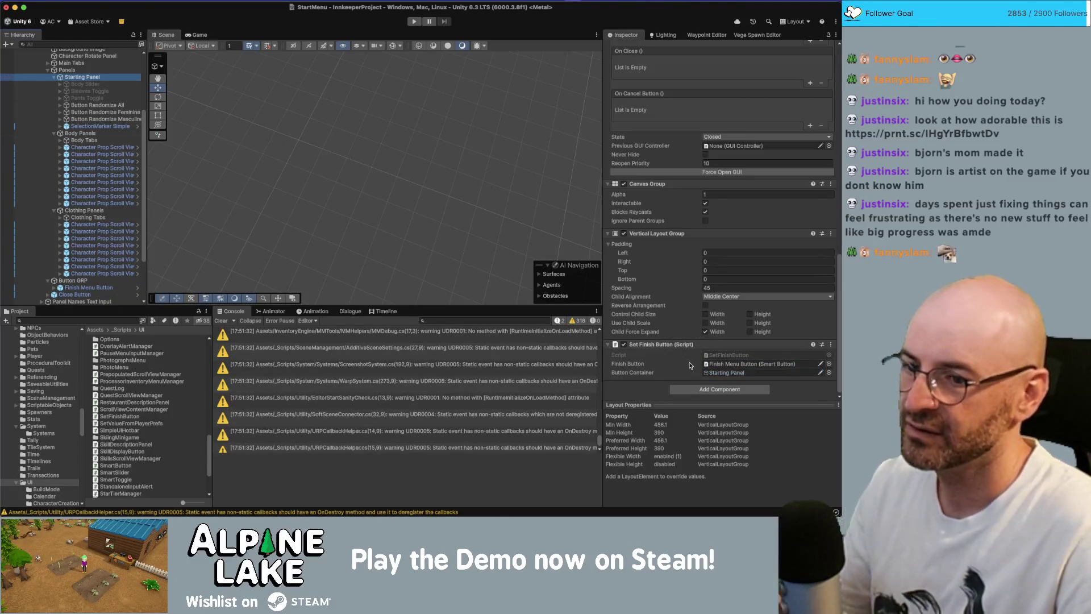
pyautogui.scroll(3, 687, 225)
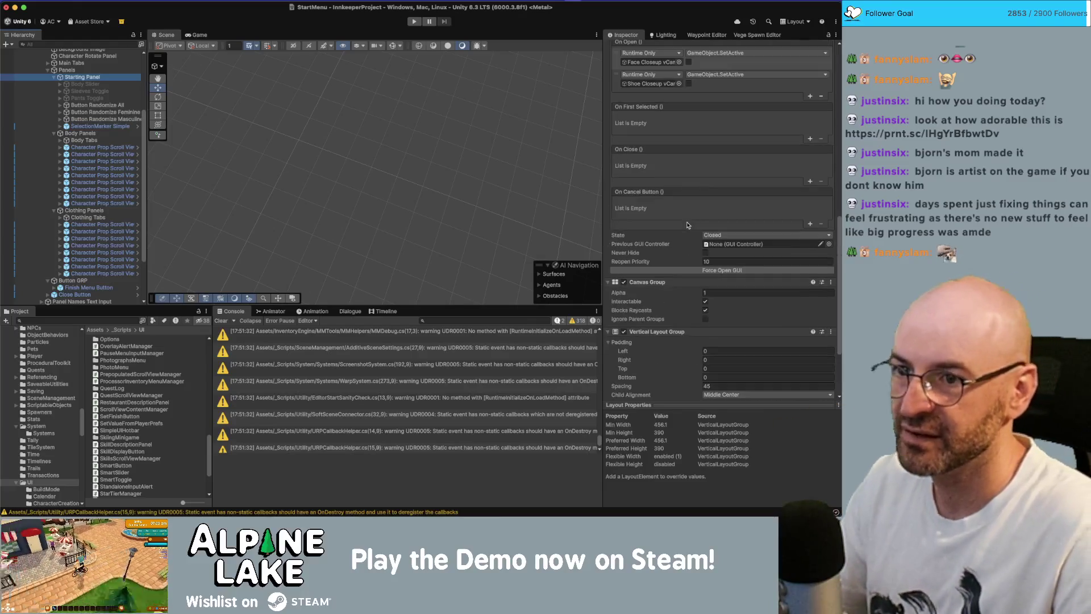
# Add an On Open entry calling SetFinishButton.OnOpen on Starting Panel, then enter Play mode
pyautogui.click(810, 98)
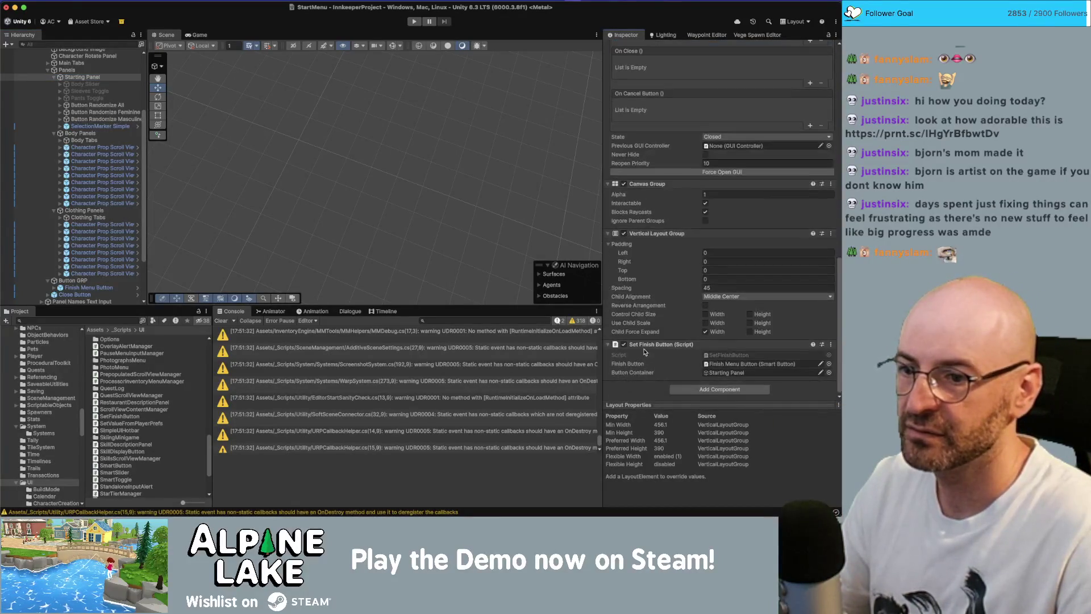
pyautogui.scroll(1, 653, 335)
pyautogui.moveTo(646, 143); pyautogui.dragTo(648, 138)
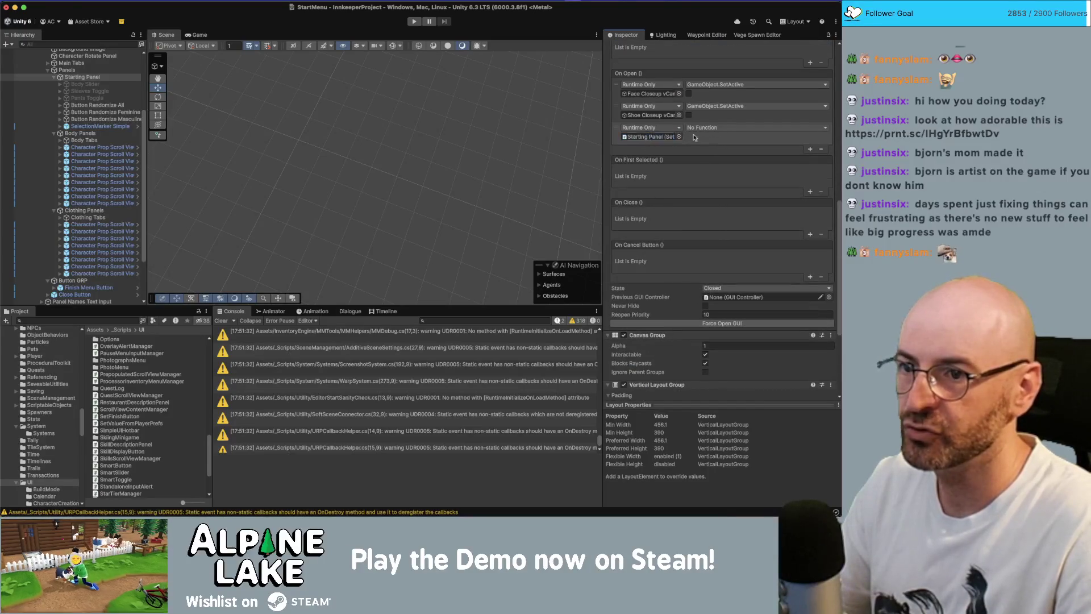
pyautogui.click(711, 128)
pyautogui.moveTo(727, 219)
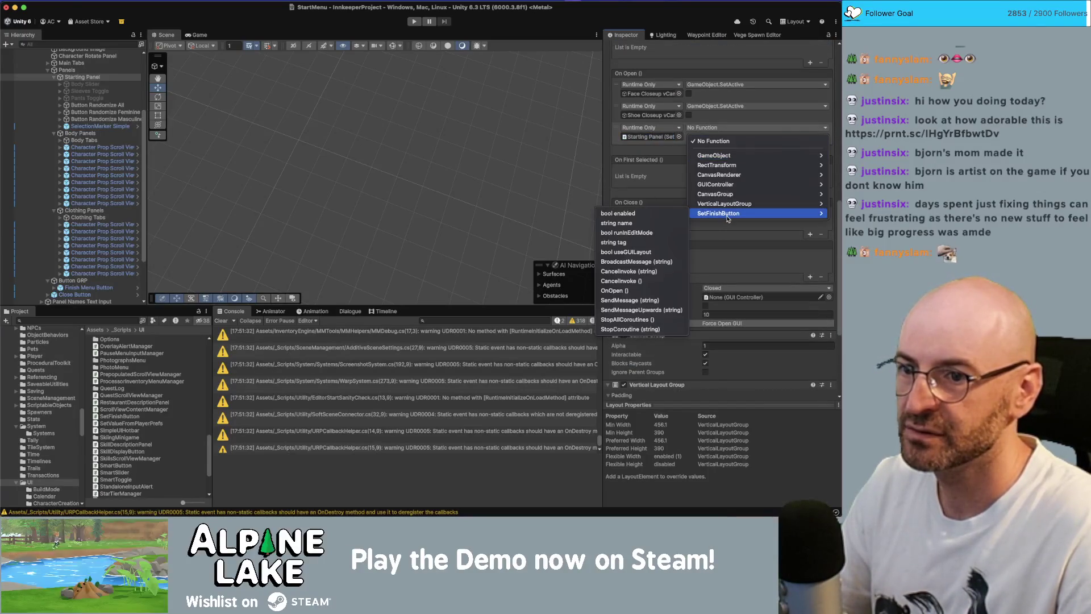
pyautogui.click(645, 290)
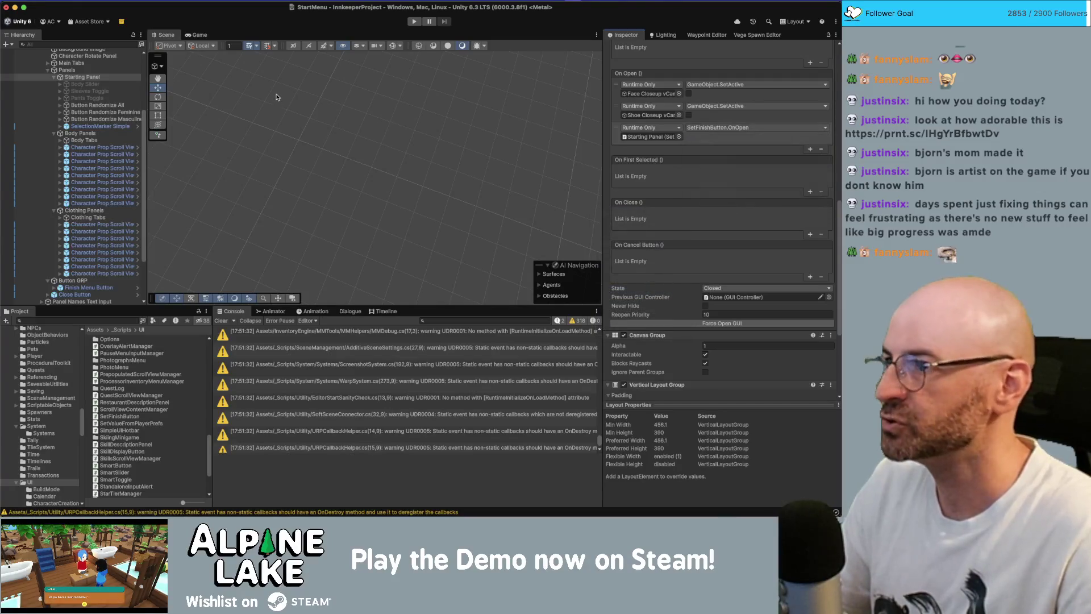
pyautogui.click(413, 22)
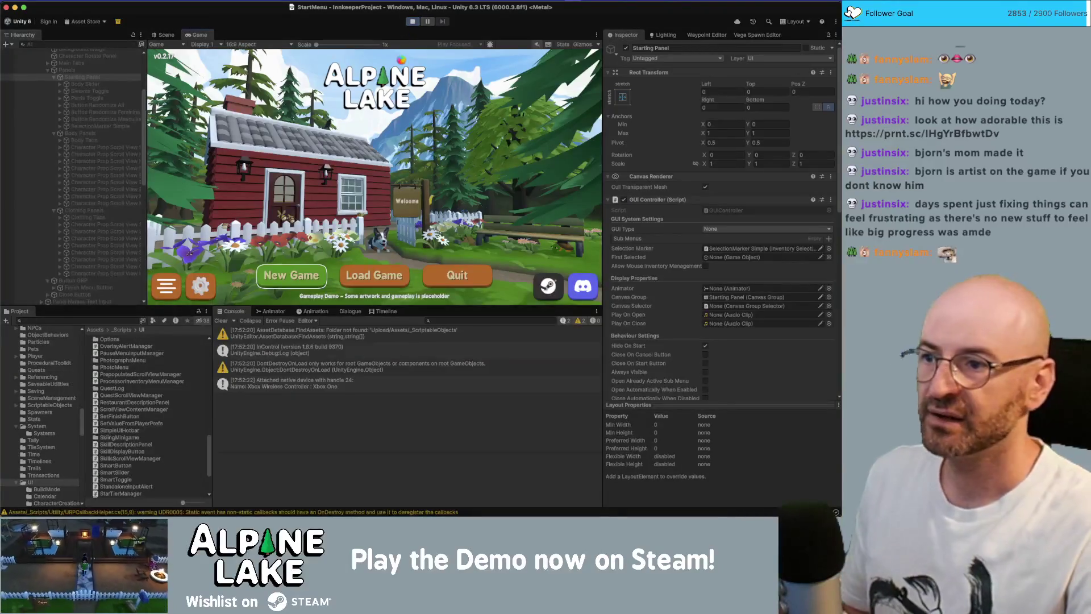
# Start a New Game, confirm Finish Menu Button's LeftNav is Starting Panel, then stop playing
pyautogui.press('Right')
pyautogui.press('Left')
pyautogui.press('Return')
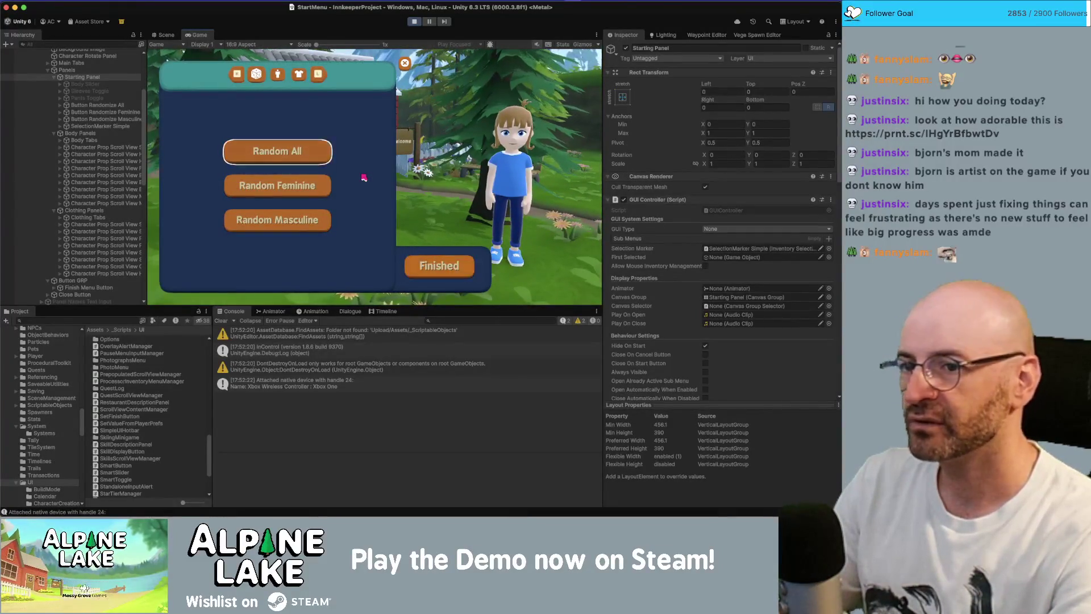
pyautogui.click(81, 287)
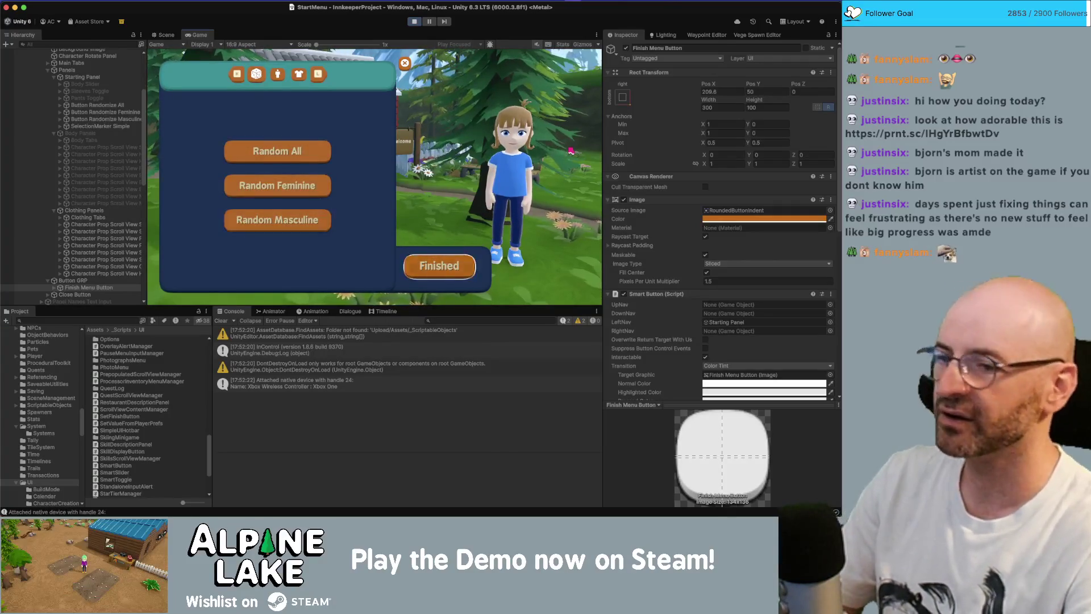
pyautogui.click(413, 23)
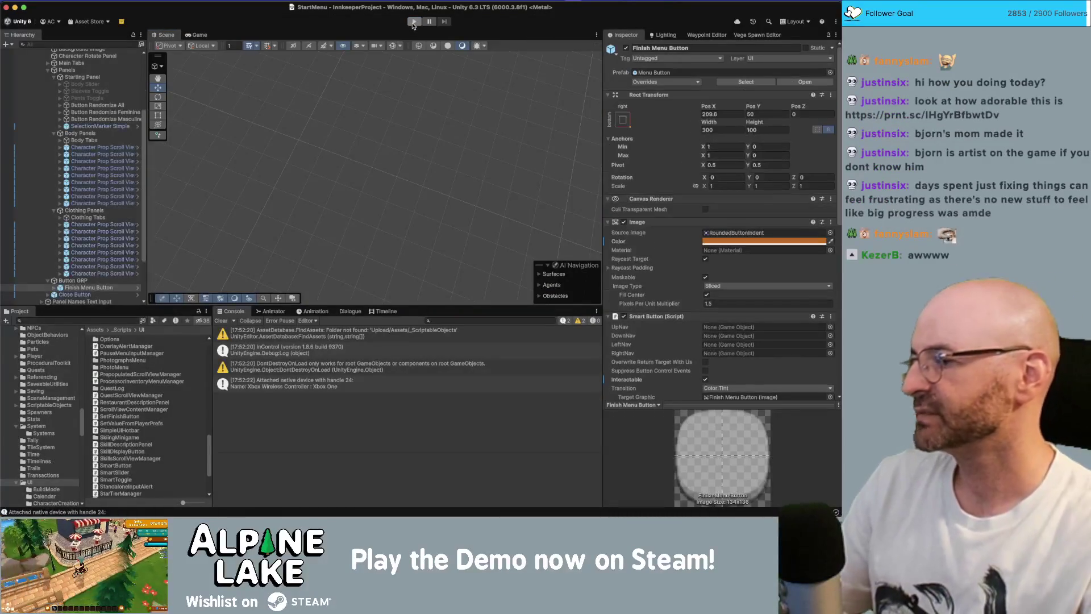